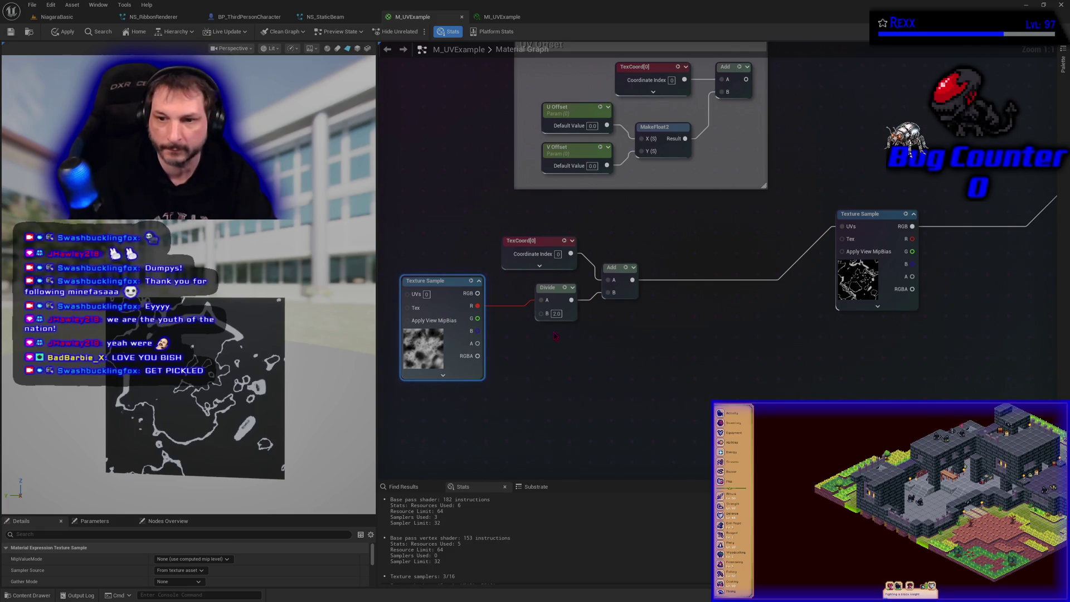
Set the Divide node's B value to 10 after trying 1 and 100, then duplicate the noise texture sample
{"action": "left_click", "coordinate": [555, 313]}
{"action": "type", "text": "1"}
{"action": "key", "text": "Return"}
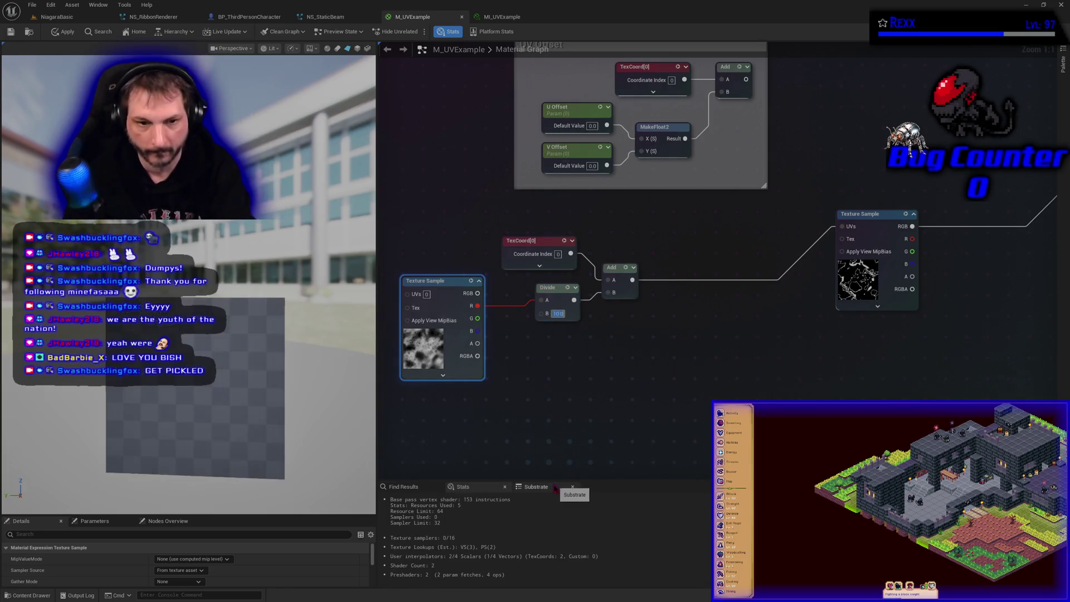
{"action": "type", "text": "100"}
{"action": "key", "text": "Return"}
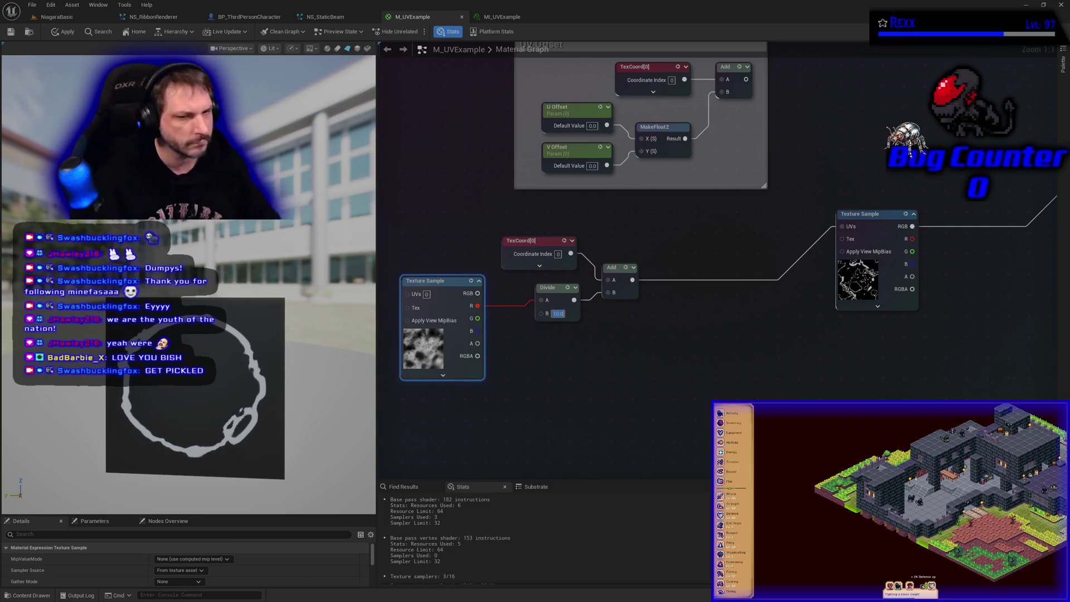
{"action": "left_click", "coordinate": [463, 280]}
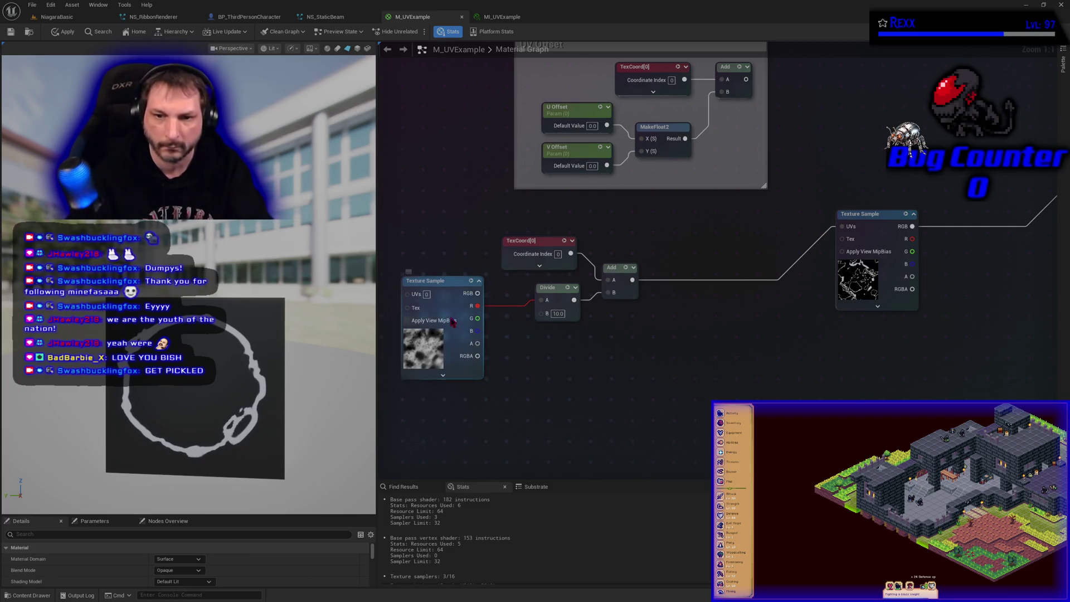
{"action": "key", "text": "ctrl+c"}
{"action": "key", "text": "ctrl+v"}
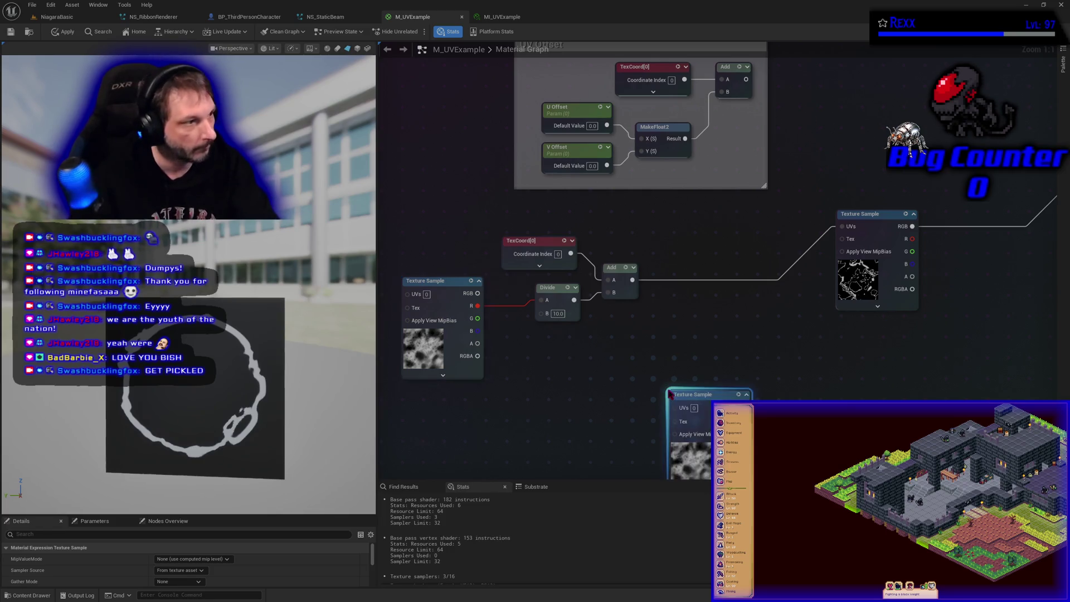
Place the duplicated noise sample below the ring texture and multiply ring RGB by its red channel
{"action": "left_click_drag", "start_coordinate": [720, 342], "coordinate": [614, 311]}
{"action": "left_click_drag", "start_coordinate": [590, 363], "coordinate": [597, 310]}
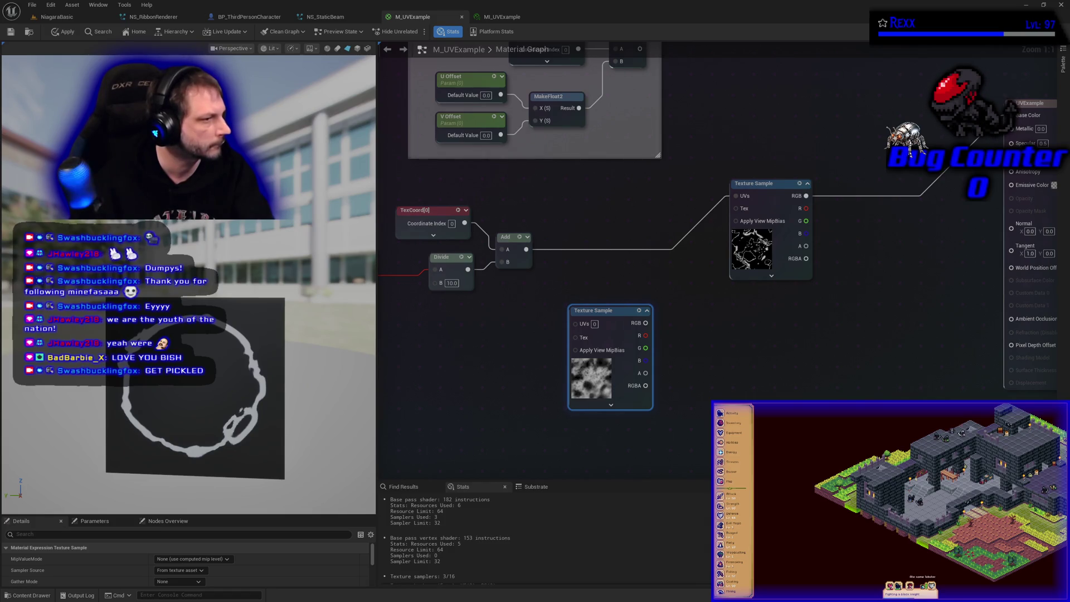
{"action": "left_click", "coordinate": [851, 262]}
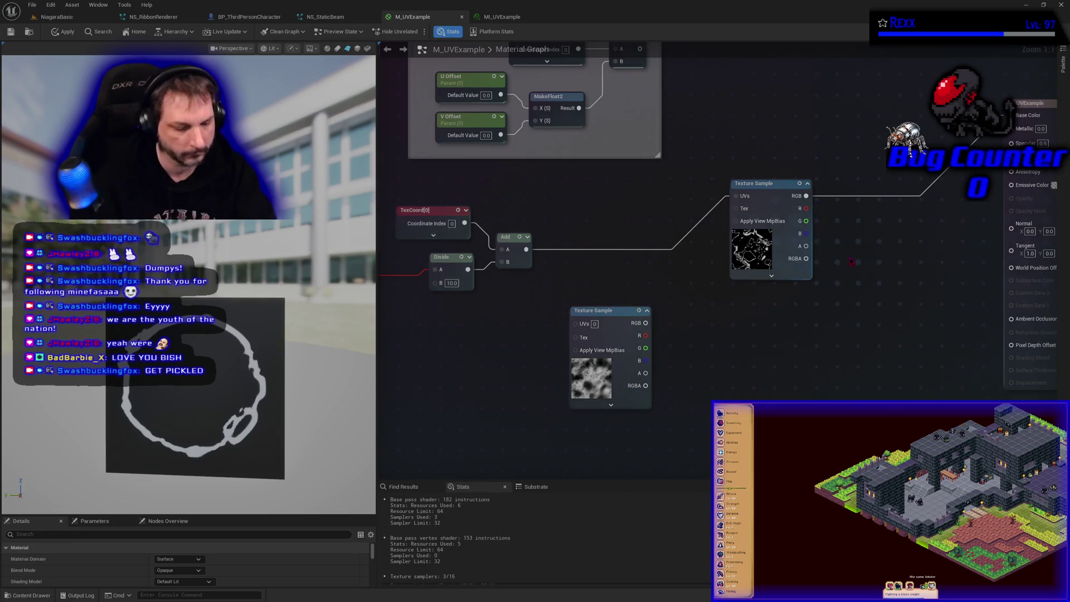
{"action": "left_click", "coordinate": [850, 262]}
{"action": "left_click_drag", "start_coordinate": [806, 195], "coordinate": [849, 269]}
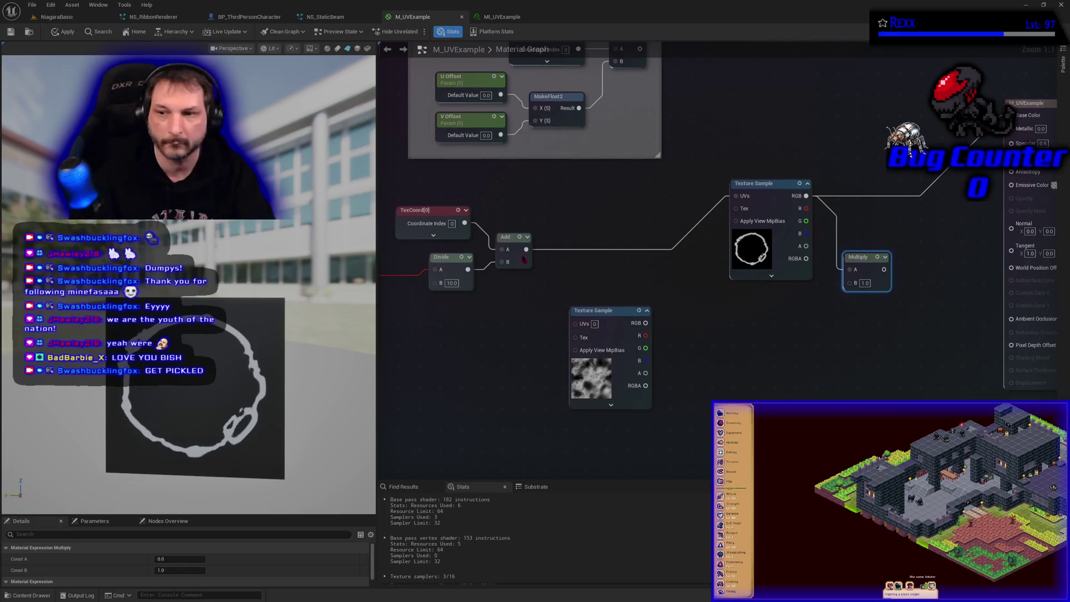
{"action": "mouse_move", "coordinate": [645, 335]}
{"action": "left_mouse_down"}
{"action": "mouse_move", "coordinate": [824, 305]}
{"action": "mouse_move", "coordinate": [850, 284]}
{"action": "left_mouse_up"}
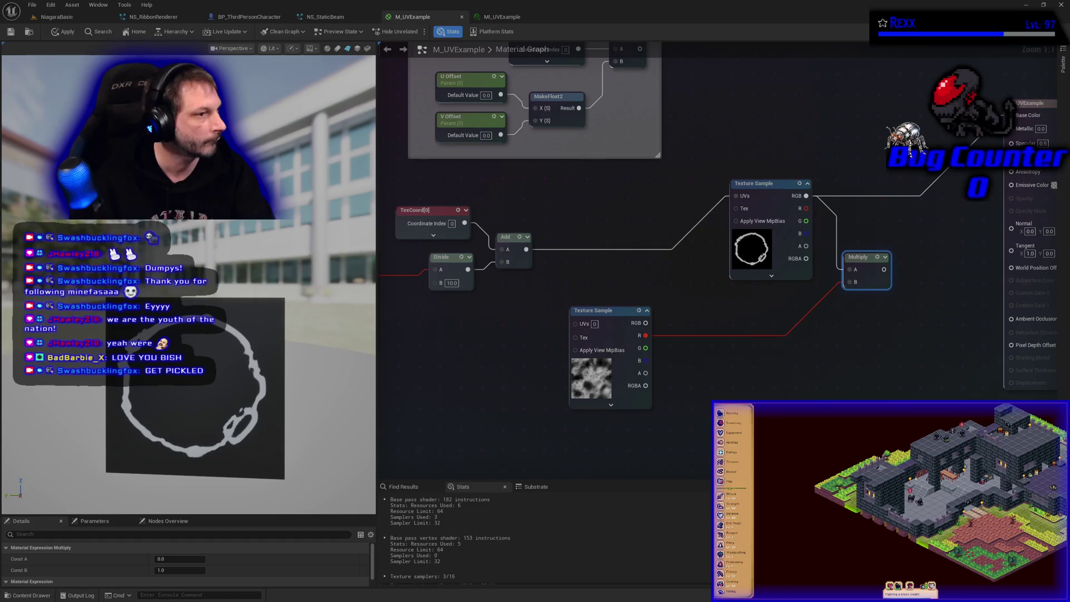
{"action": "mouse_move", "coordinate": [893, 265]}
{"action": "left_mouse_down"}
{"action": "mouse_move", "coordinate": [1011, 142]}
{"action": "mouse_move", "coordinate": [1011, 115]}
{"action": "left_mouse_up"}
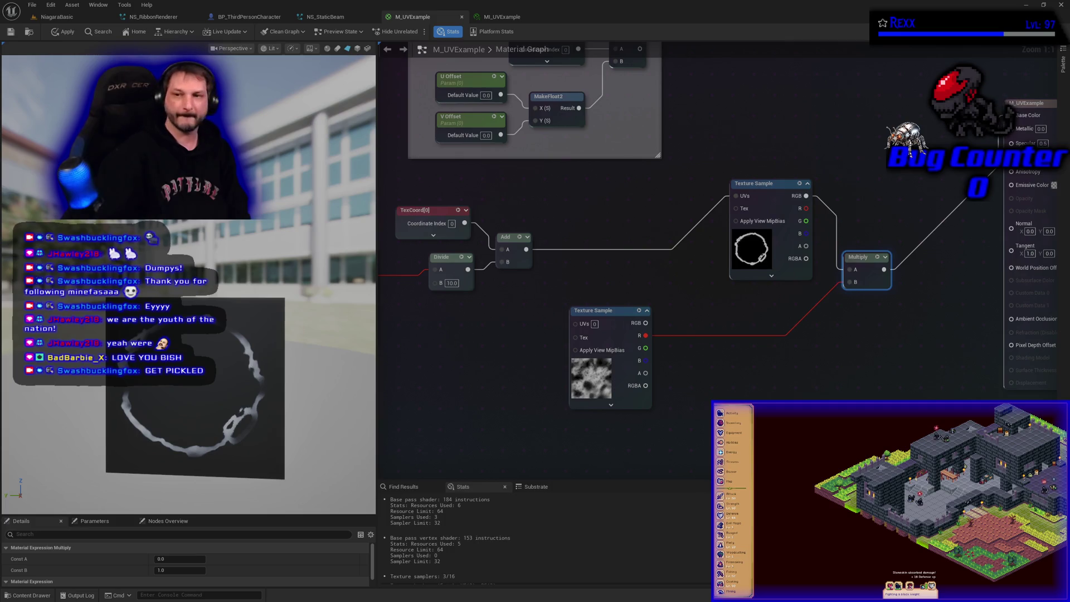
Zoom out of the graph once the Multiply result feeds the M_UVExample output
{"action": "scroll", "coordinate": [828, 396], "scroll_direction": "down", "scroll_amount": 3}
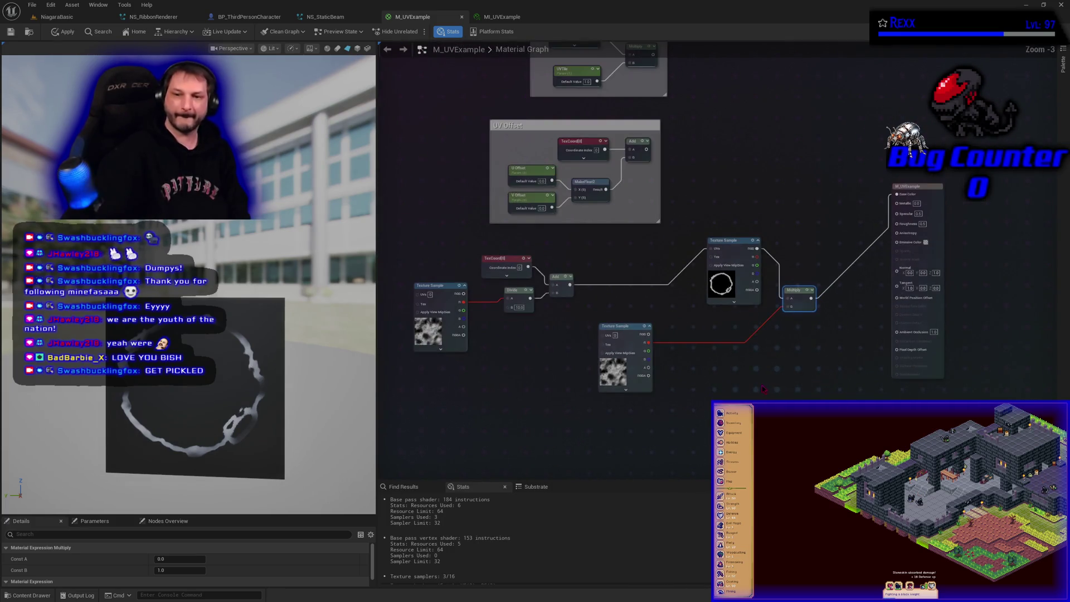
Align the ring texture, noise texture, Multiply and output nodes into a tidy row
{"action": "left_click_drag", "start_coordinate": [735, 243], "coordinate": [703, 279]}
{"action": "mouse_move", "coordinate": [638, 331]}
{"action": "left_mouse_down"}
{"action": "mouse_move", "coordinate": [682, 362]}
{"action": "mouse_move", "coordinate": [714, 362]}
{"action": "left_mouse_up"}
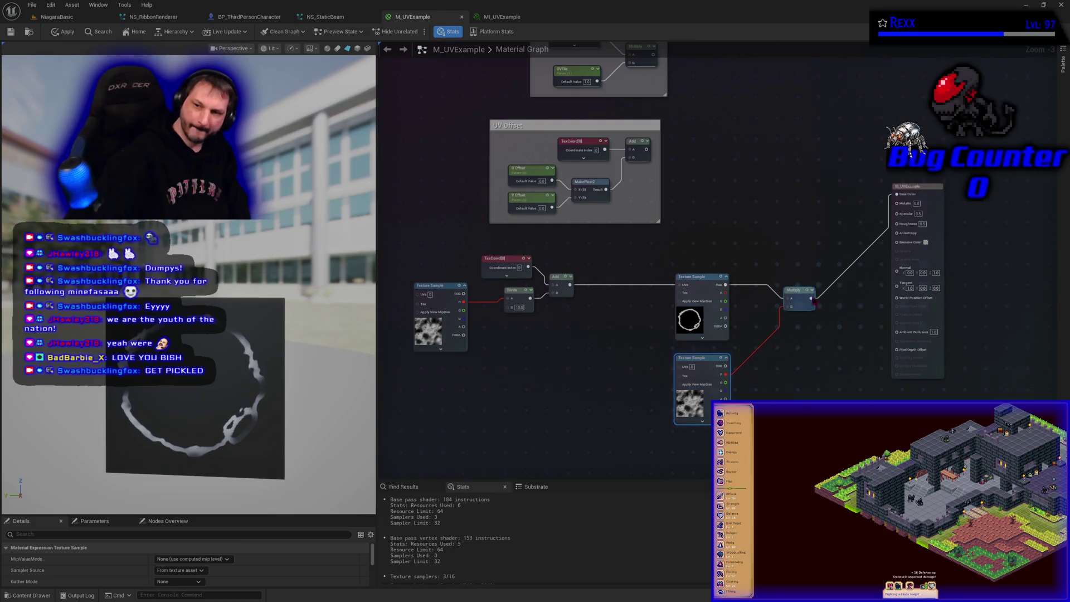
{"action": "left_click_drag", "start_coordinate": [802, 295], "coordinate": [802, 282]}
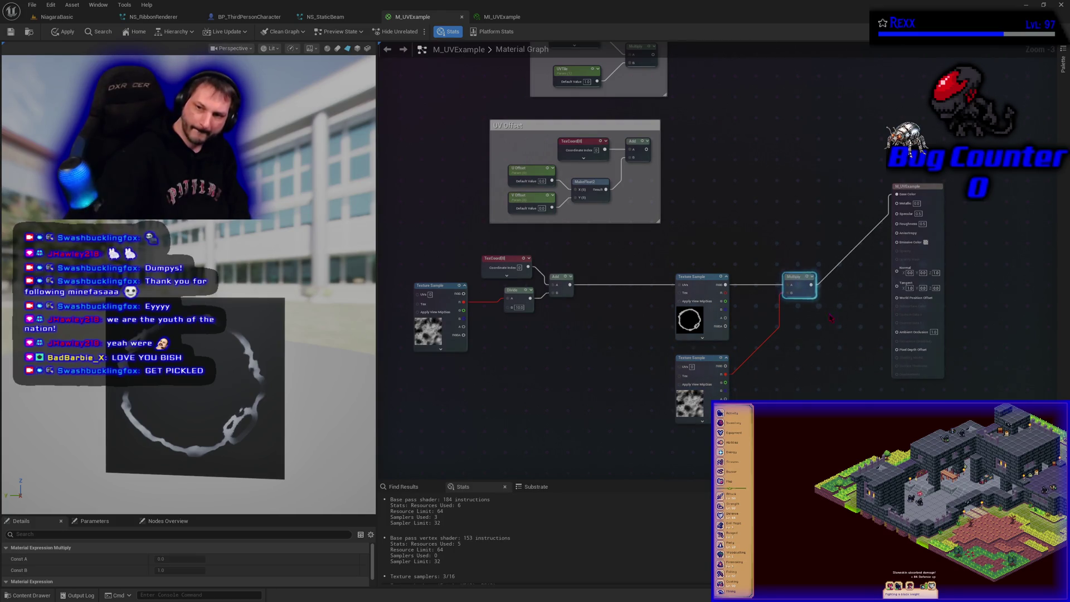
{"action": "left_click_drag", "start_coordinate": [831, 318], "coordinate": [643, 323]}
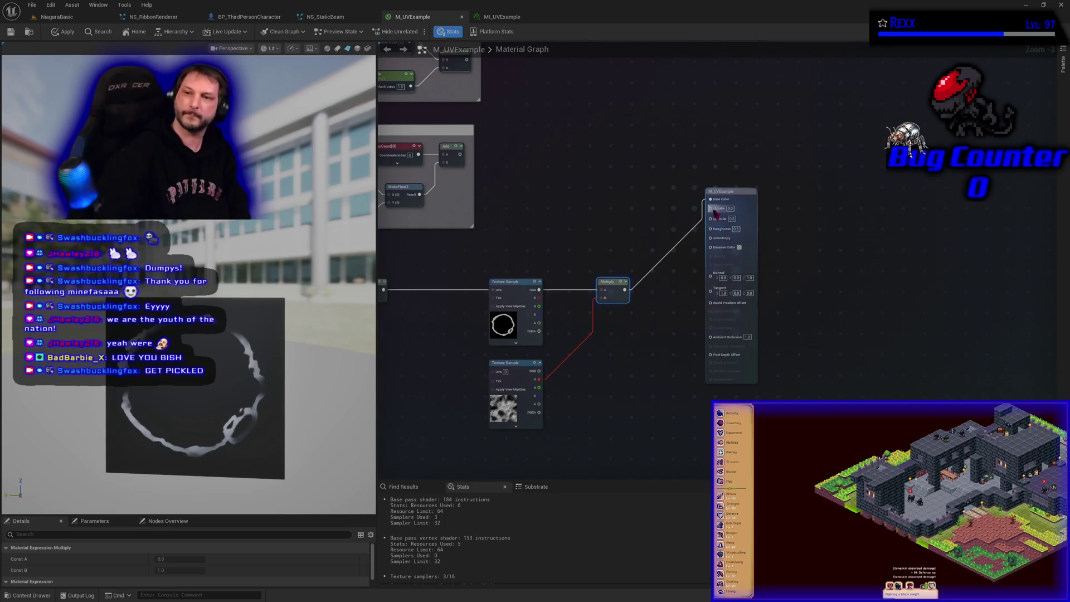
{"action": "left_click_drag", "start_coordinate": [729, 192], "coordinate": [724, 282]}
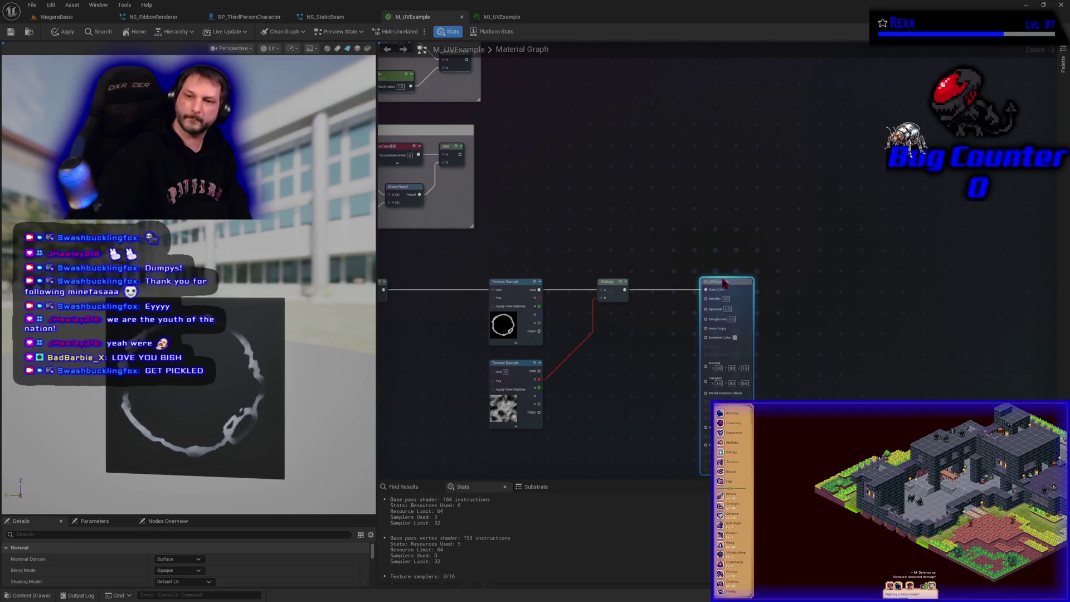
Apply the material changes, then glance at the File menu and close it
{"action": "left_click", "coordinate": [54, 29]}
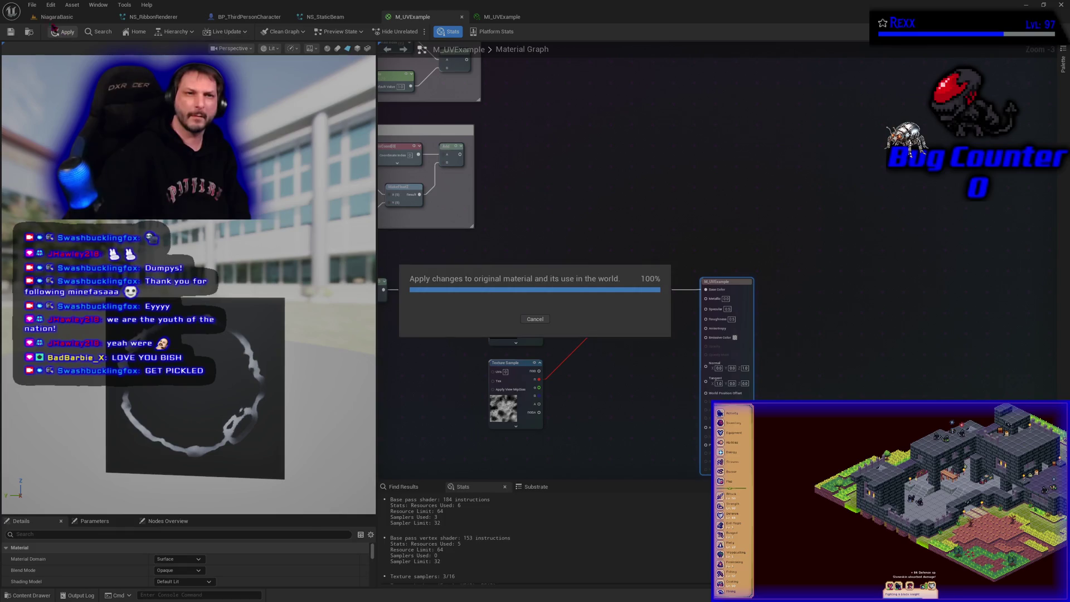
{"action": "left_click", "coordinate": [33, 5]}
{"action": "left_click", "coordinate": [11, 134]}
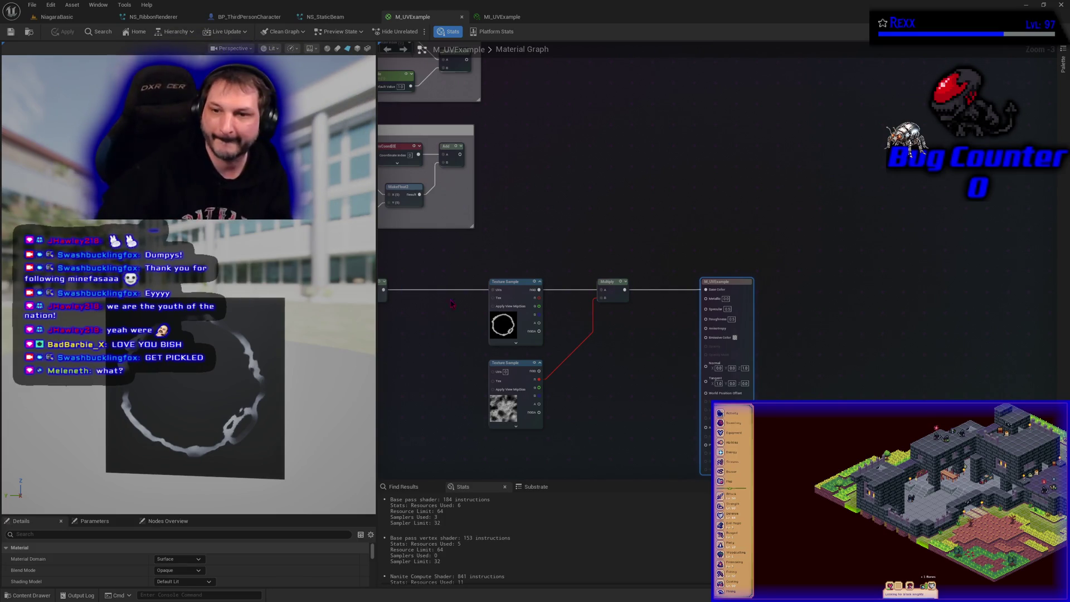
{"action": "right_click", "coordinate": [511, 280]}
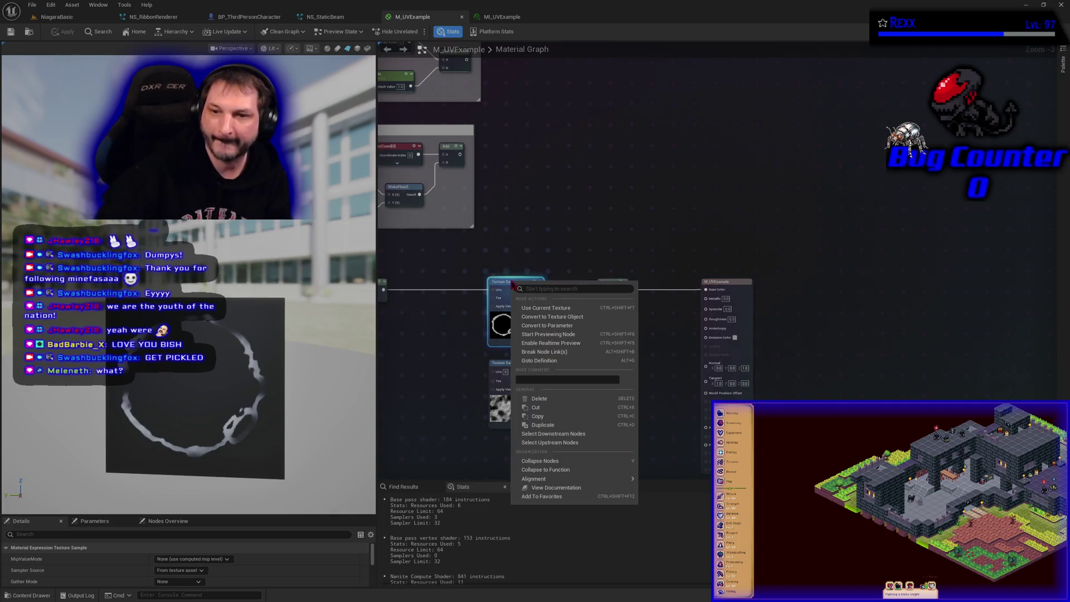
Convert the ring texture sample into a parameter named 'Main Texture' and enlarge the Details panel
{"action": "left_click", "coordinate": [560, 332]}
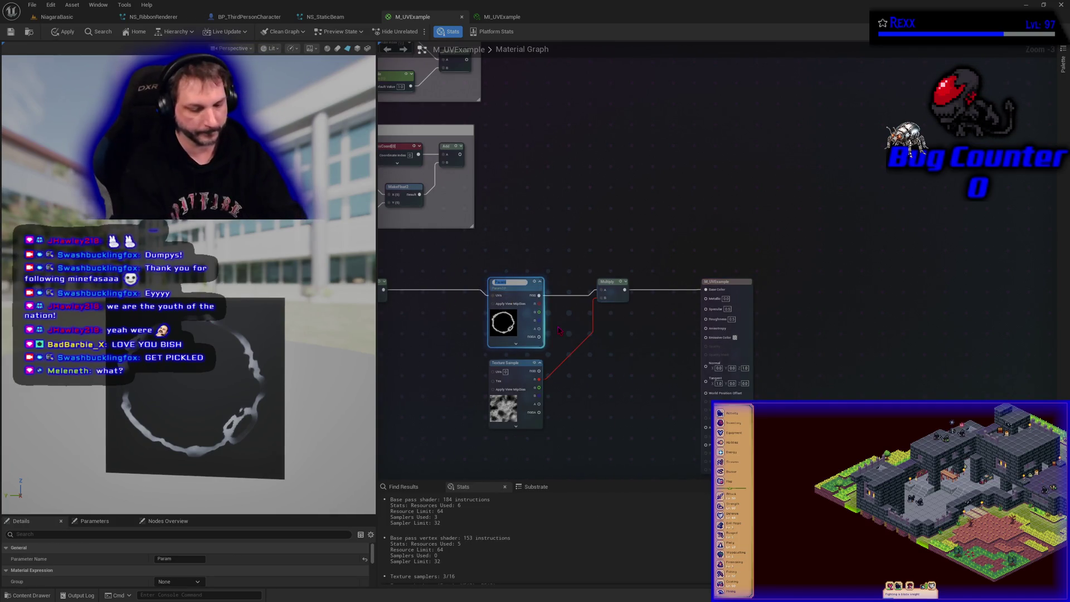
{"action": "type", "text": "Main Textu"}
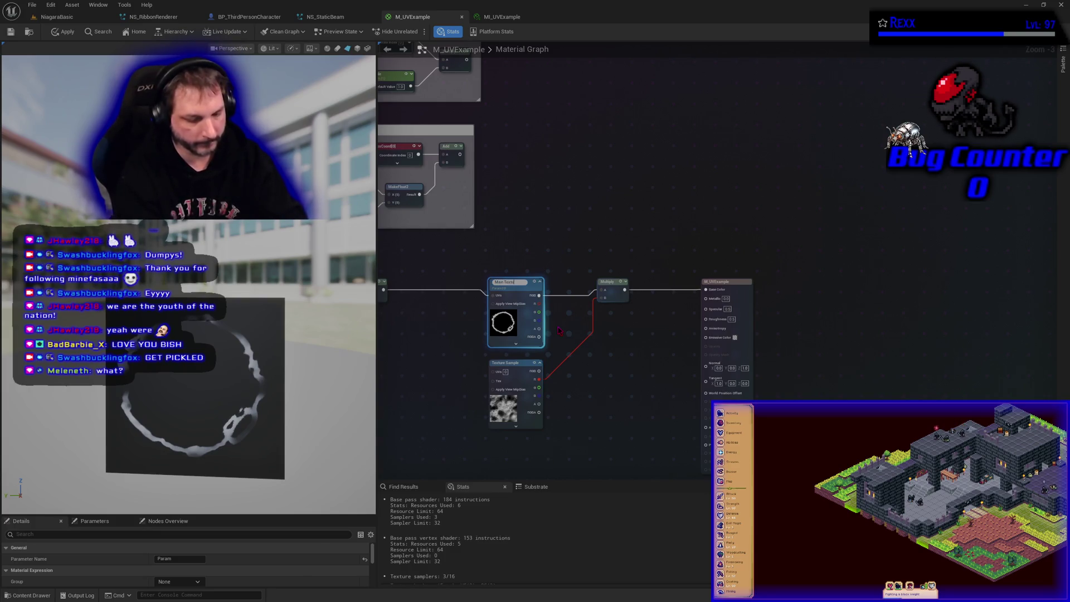
{"action": "type", "text": "re"}
{"action": "key", "text": "Return"}
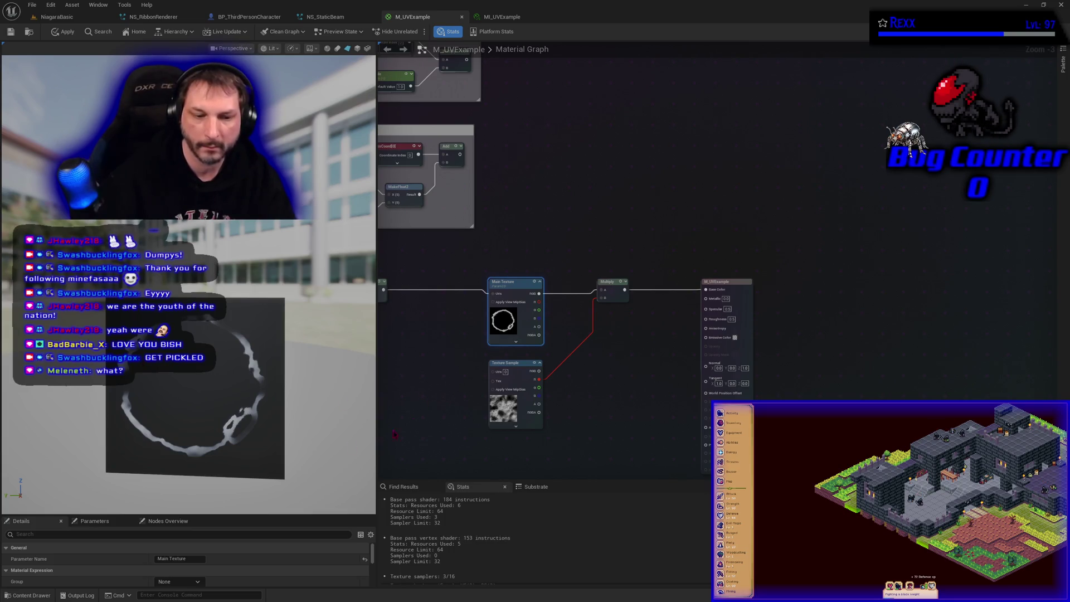
{"action": "left_click_drag", "start_coordinate": [164, 515], "coordinate": [160, 352]}
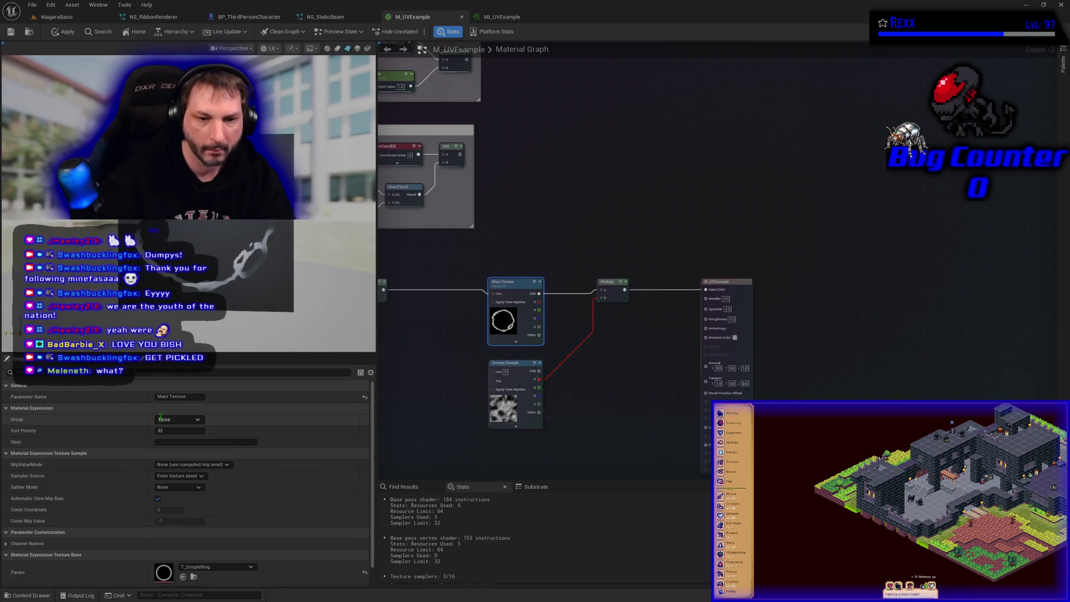
Set Main Texture's group to 01-MainTexture with sort priority 1 and apply the material
{"action": "left_click", "coordinate": [141, 426]}
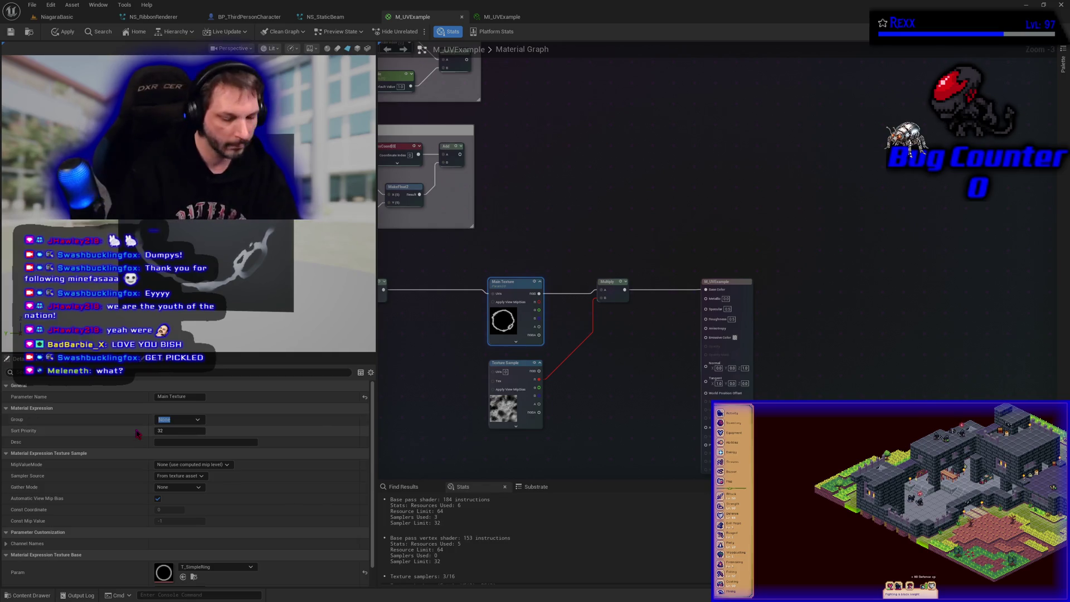
{"action": "type", "text": "01"}
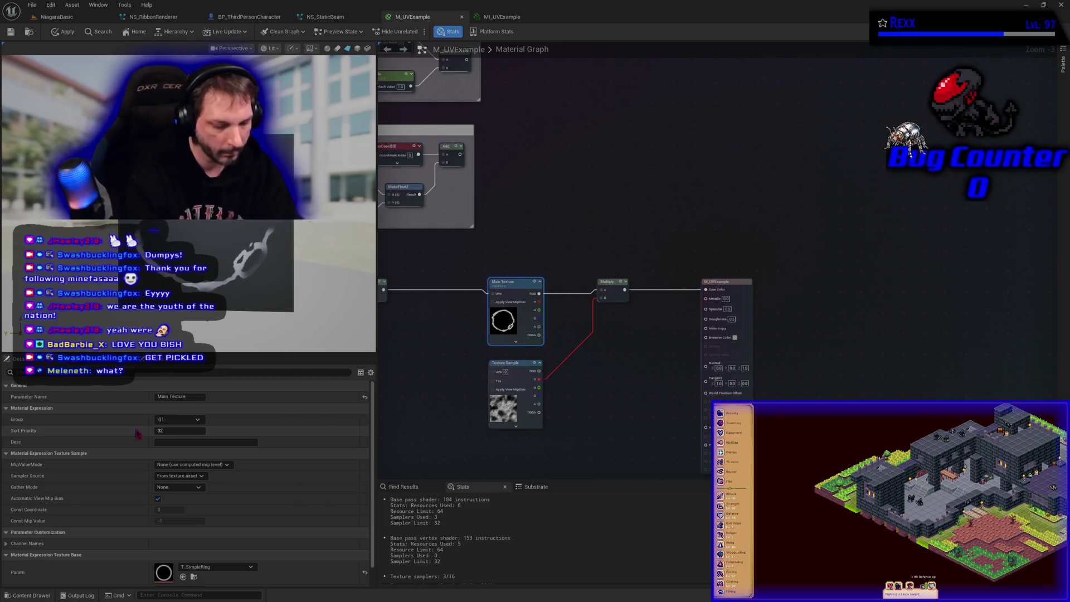
{"action": "type", "text": "-M"}
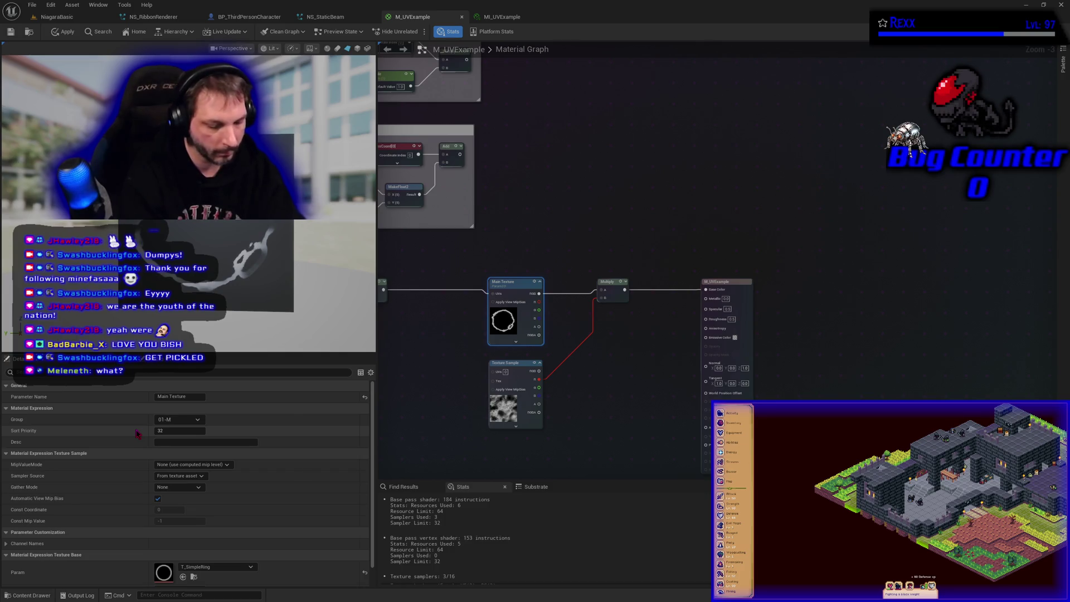
{"action": "type", "text": "ainTexture"}
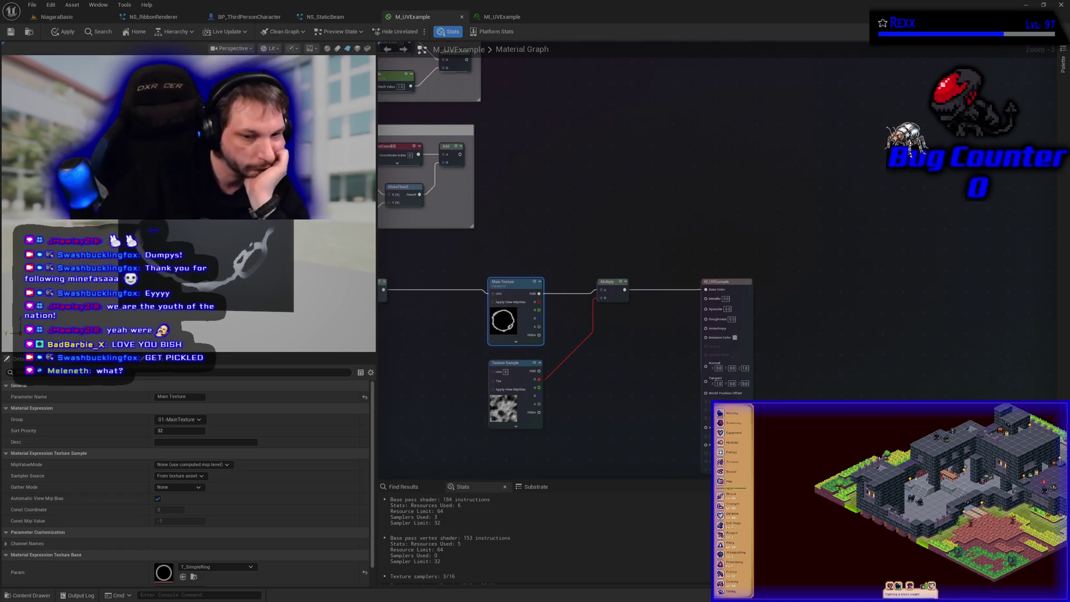
{"action": "left_click", "coordinate": [167, 430]}
{"action": "type", "text": "1"}
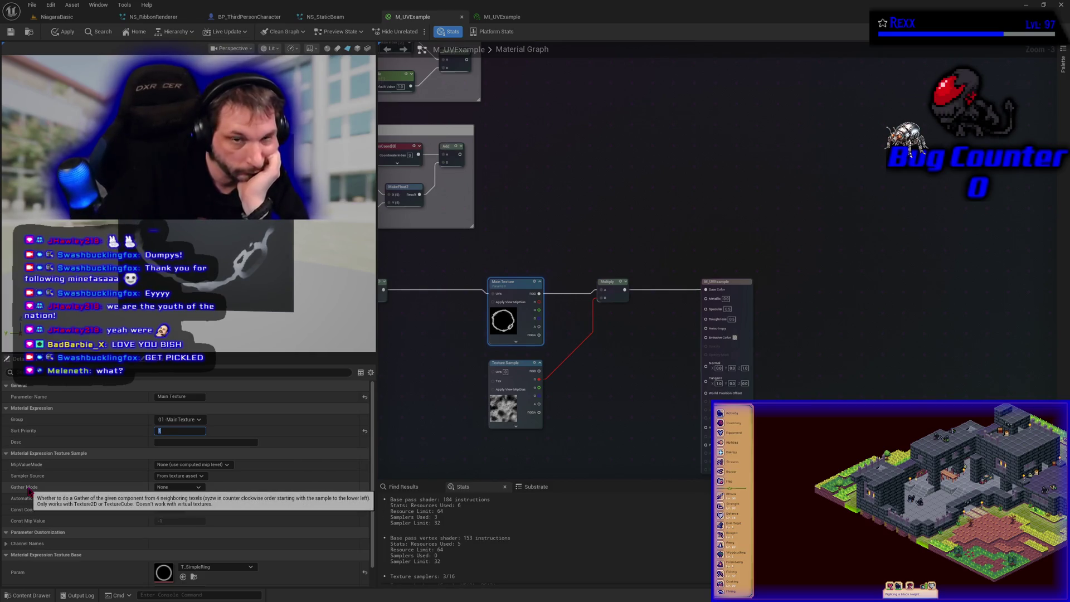
{"action": "left_click", "coordinate": [60, 33]}
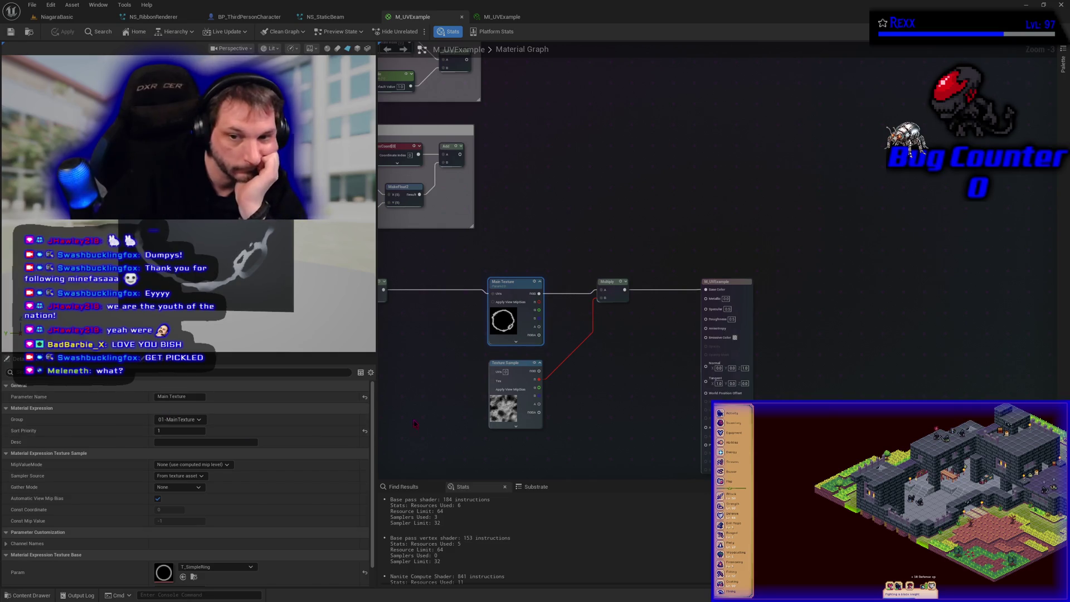
{"action": "left_click_drag", "start_coordinate": [410, 419], "coordinate": [716, 359]}
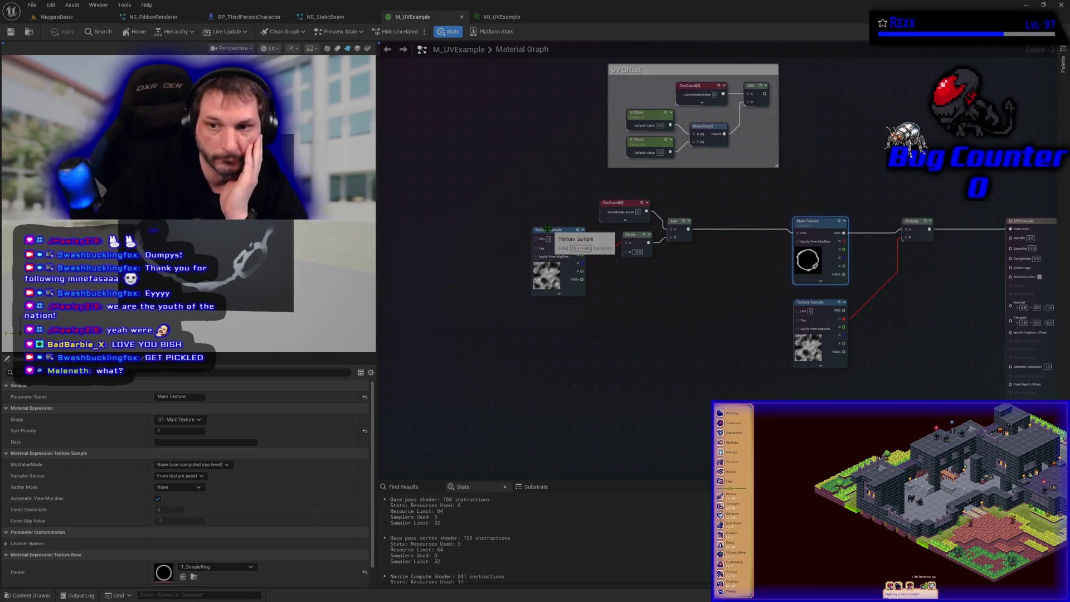
{"action": "right_click", "coordinate": [549, 235]}
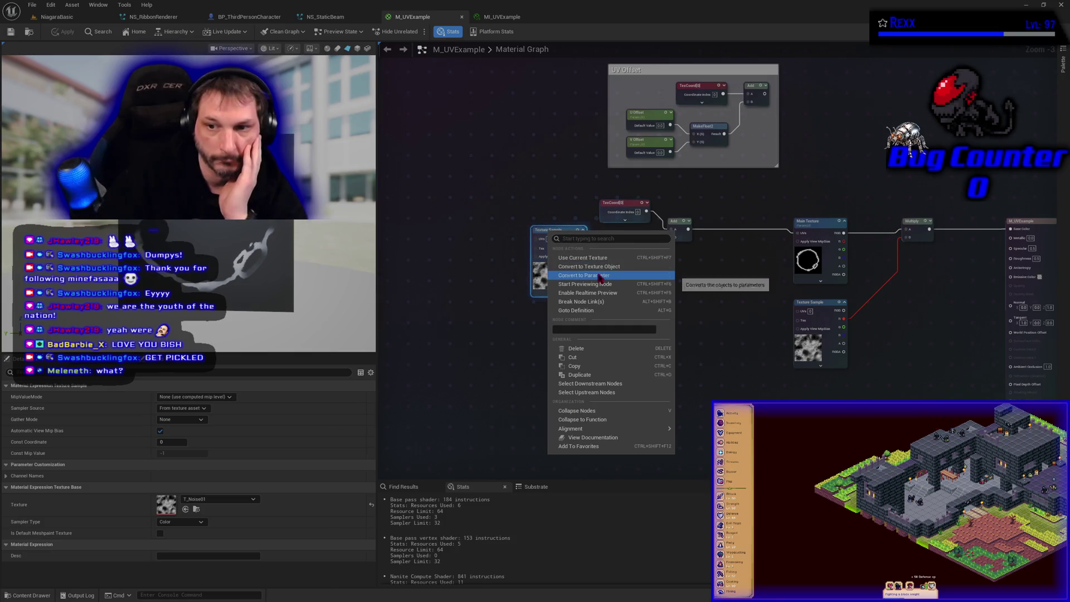
Convert the noise texture sample into a parameter named 'Distort Texture'
{"action": "left_click", "coordinate": [580, 278]}
{"action": "type", "text": "Dist"}
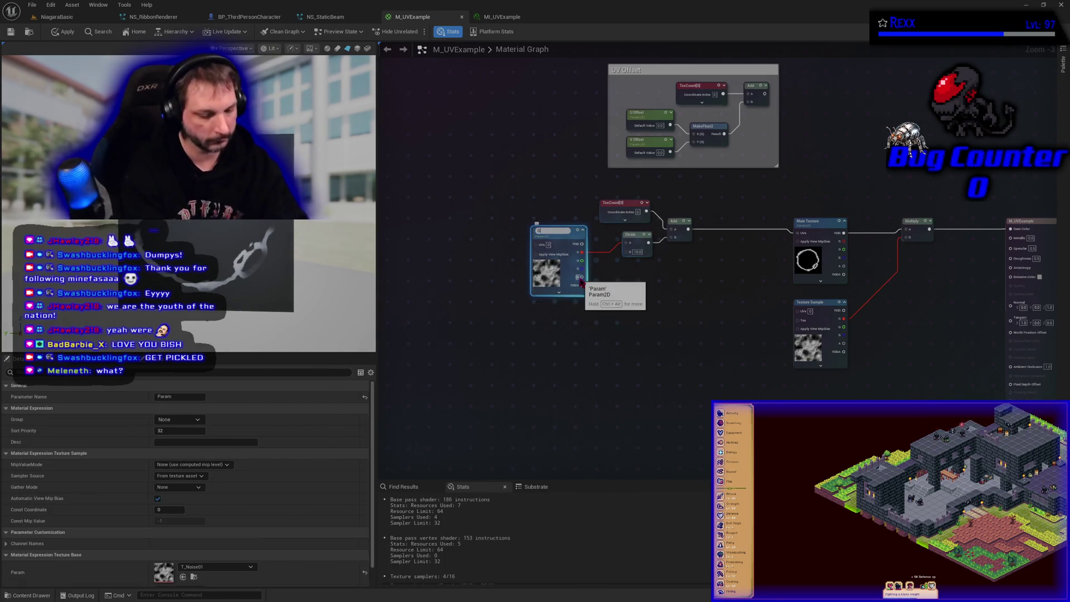
{"action": "type", "text": "ort Te"}
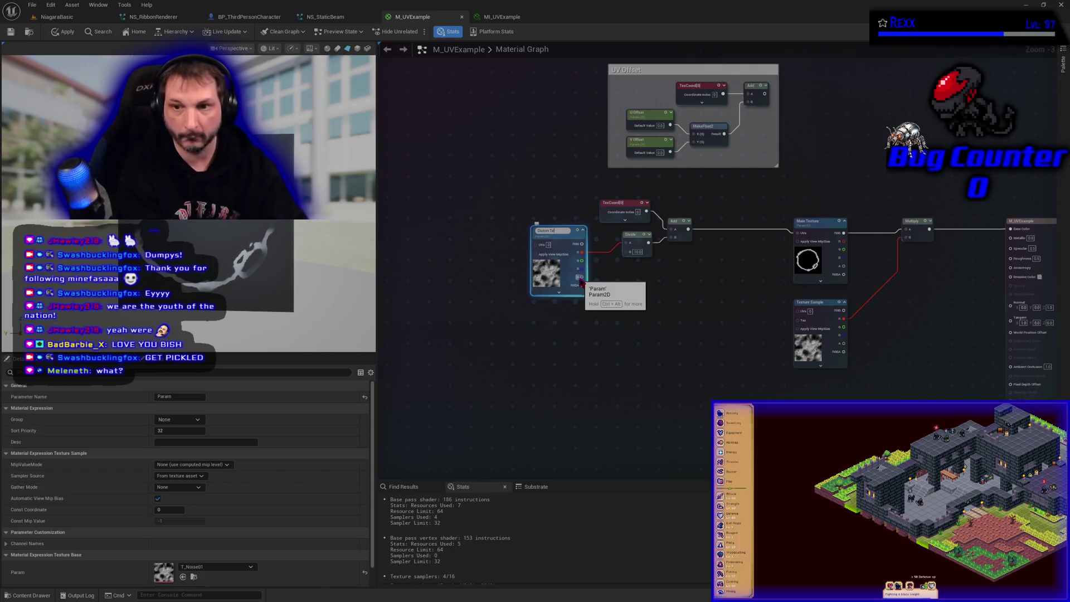
{"action": "key", "text": "BackSpace"}
{"action": "key", "text": "BackSpace"}
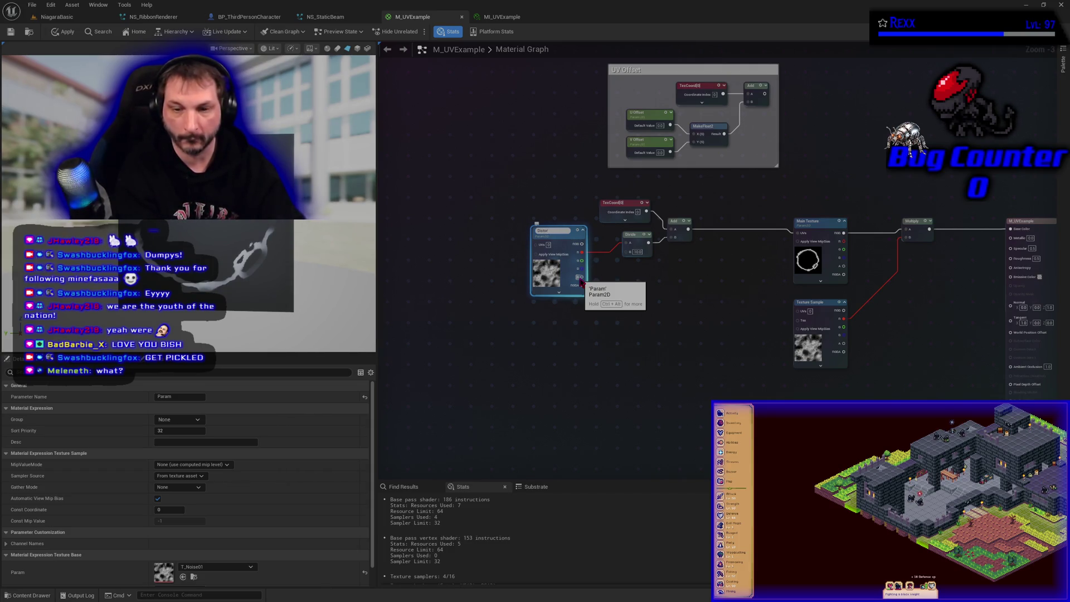
{"action": "type", "text": "Texture"}
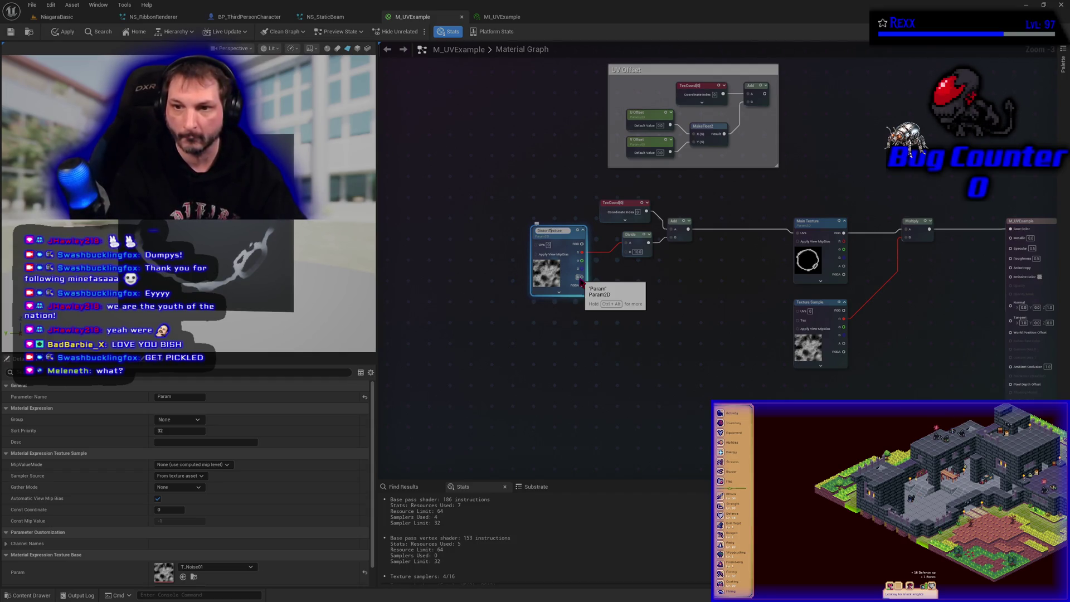
{"action": "key", "text": "Return"}
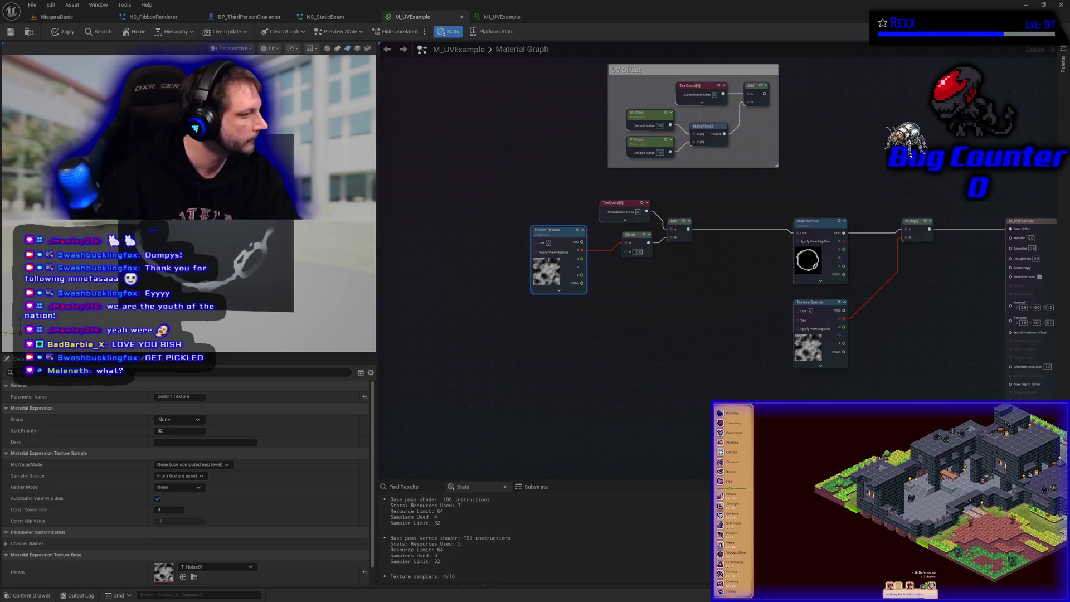
Put Distort Texture in group 02-Distort with sort priority 1 and apply the material
{"action": "left_click", "coordinate": [172, 418]}
{"action": "type", "text": "02-Dist"}
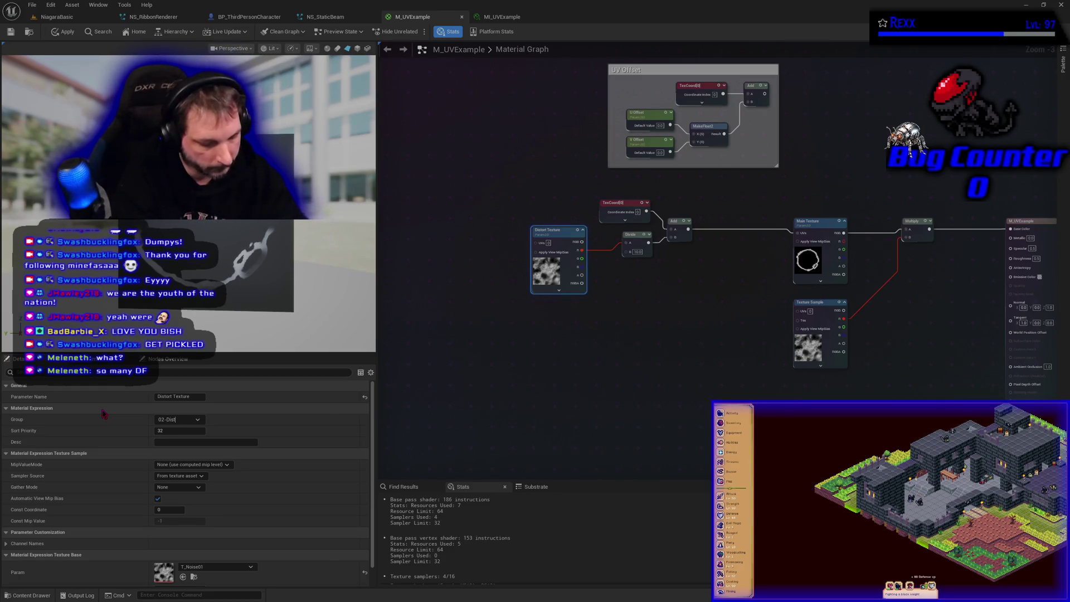
{"action": "type", "text": "ort"}
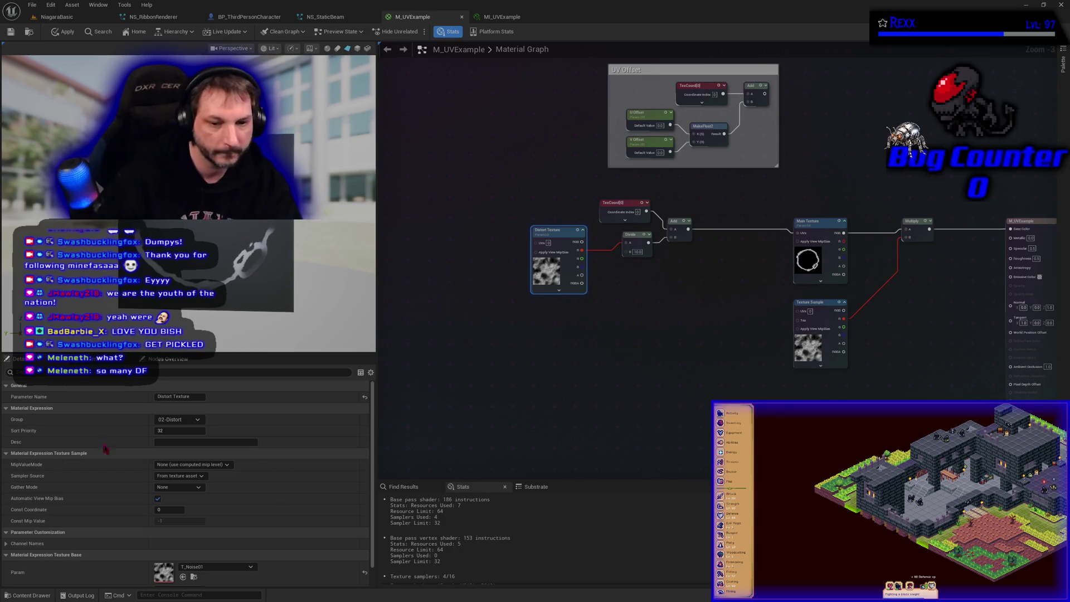
{"action": "key", "text": "Tab"}
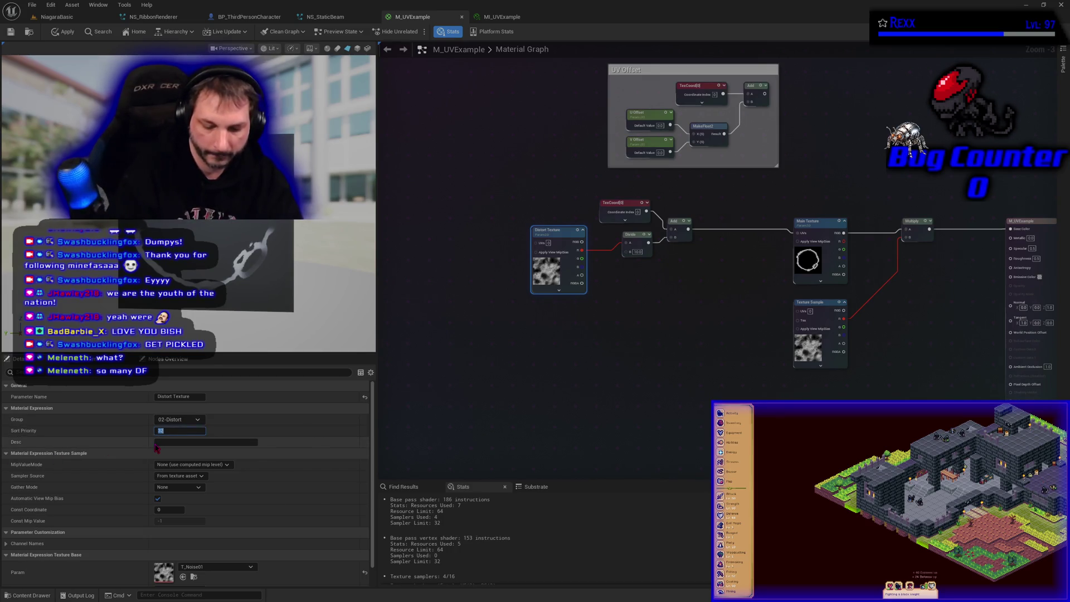
{"action": "type", "text": "1"}
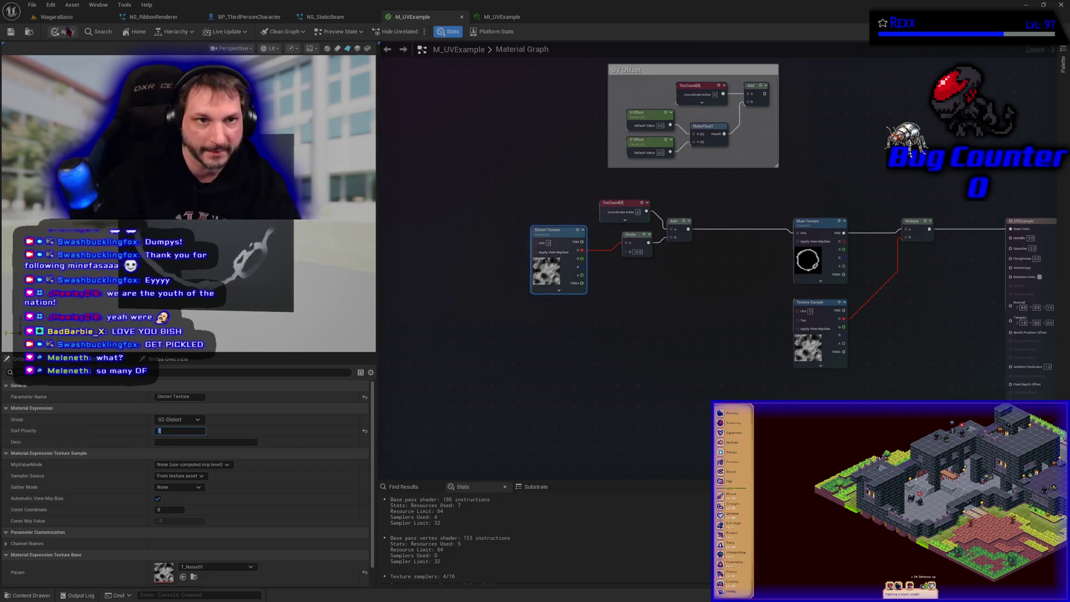
{"action": "left_click", "coordinate": [64, 33]}
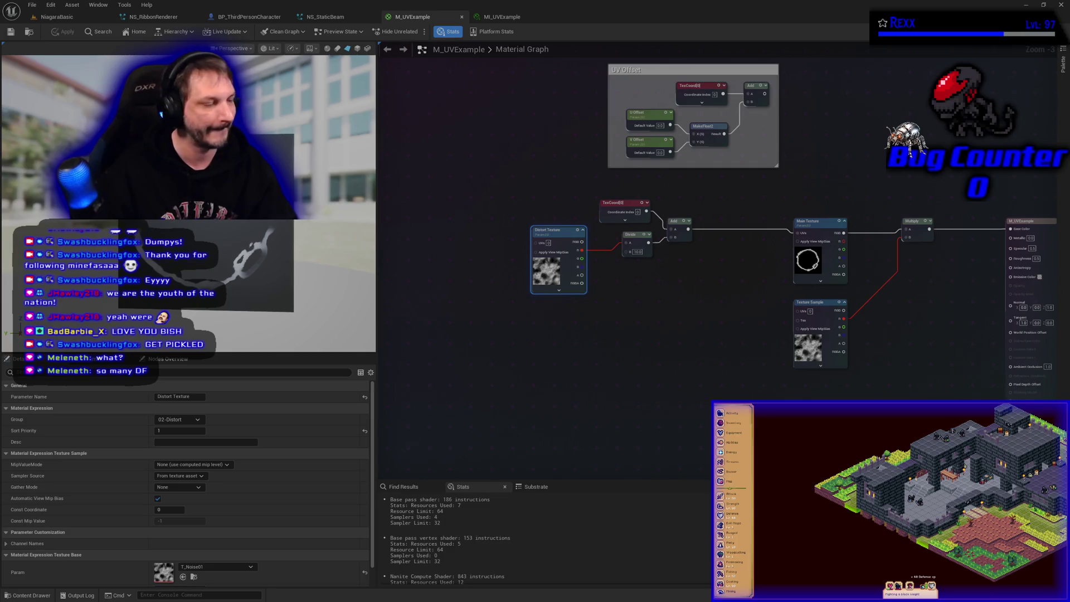
{"action": "right_click", "coordinate": [825, 311]}
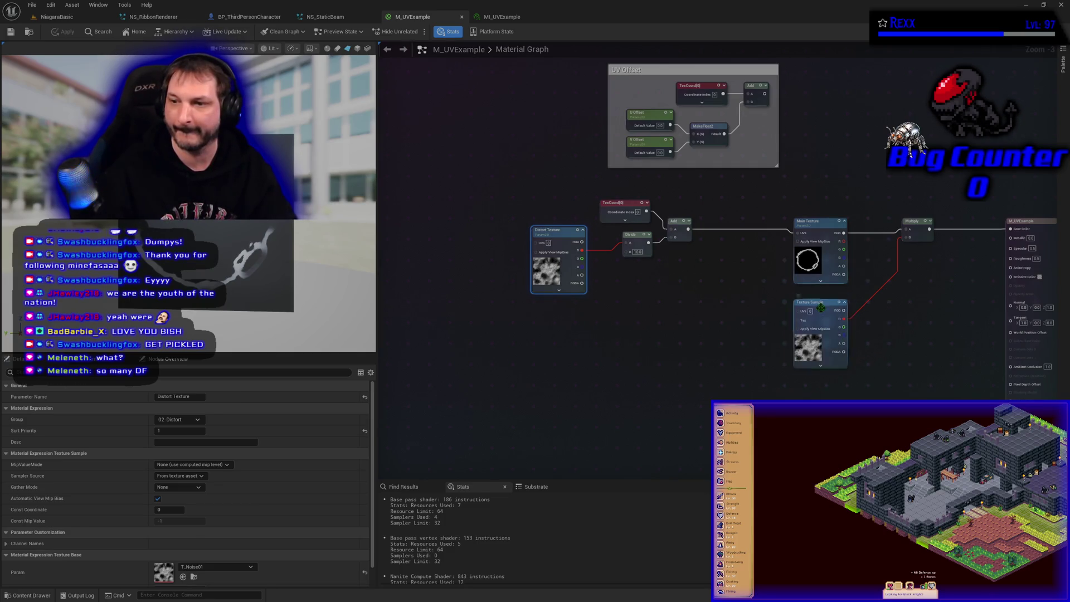
Convert the second noise sample into a 'Dissolve Texture' parameter and enter group 03-Dissolve
{"action": "left_click", "coordinate": [856, 354]}
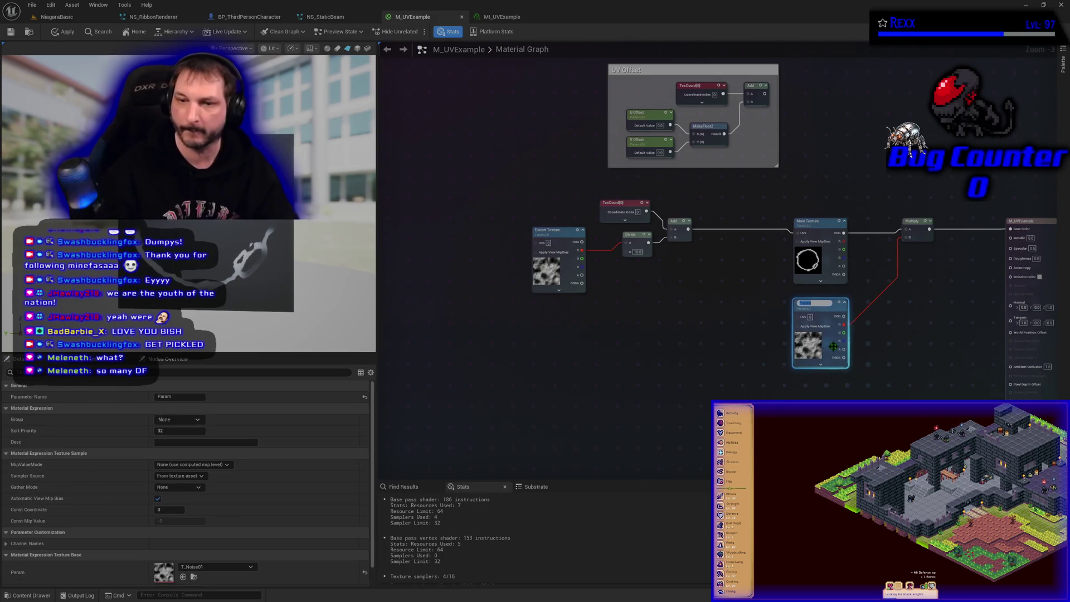
{"action": "type", "text": "Dissolve"}
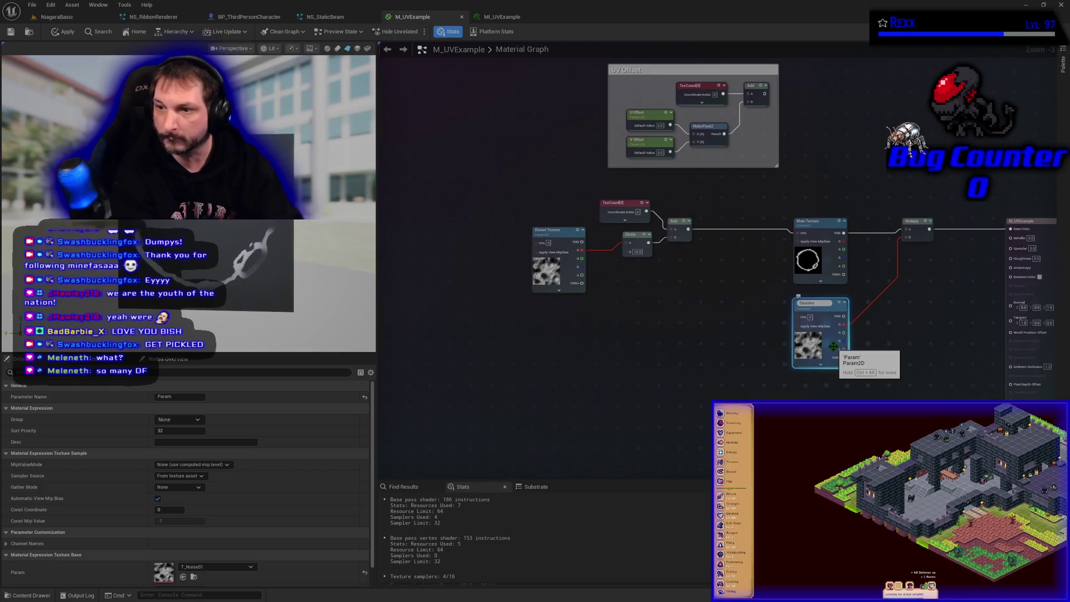
{"action": "type", "text": " Textu"}
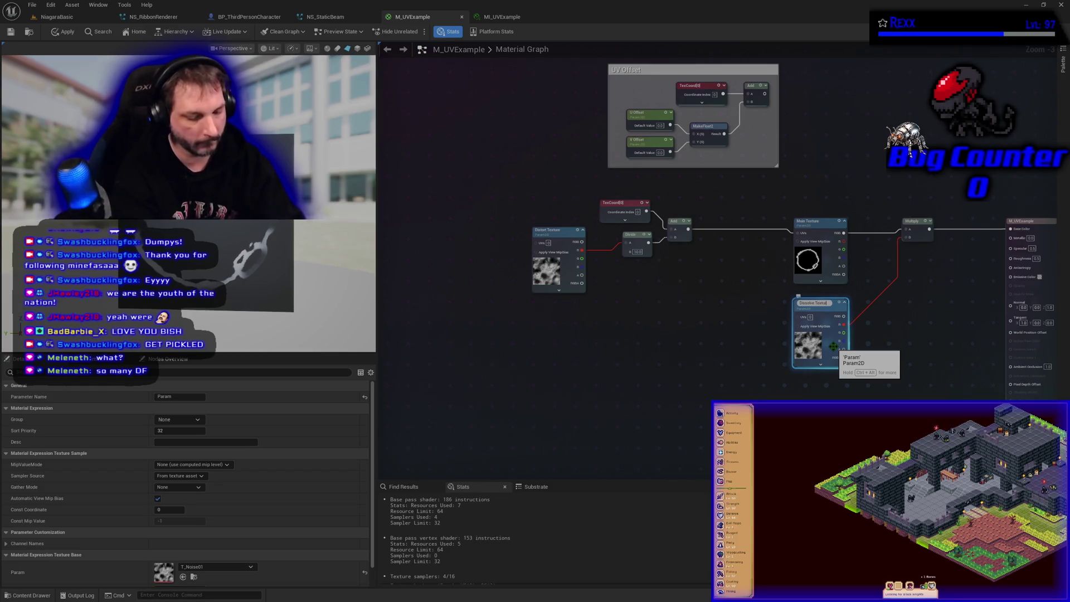
{"action": "type", "text": "re"}
{"action": "key", "text": "Return"}
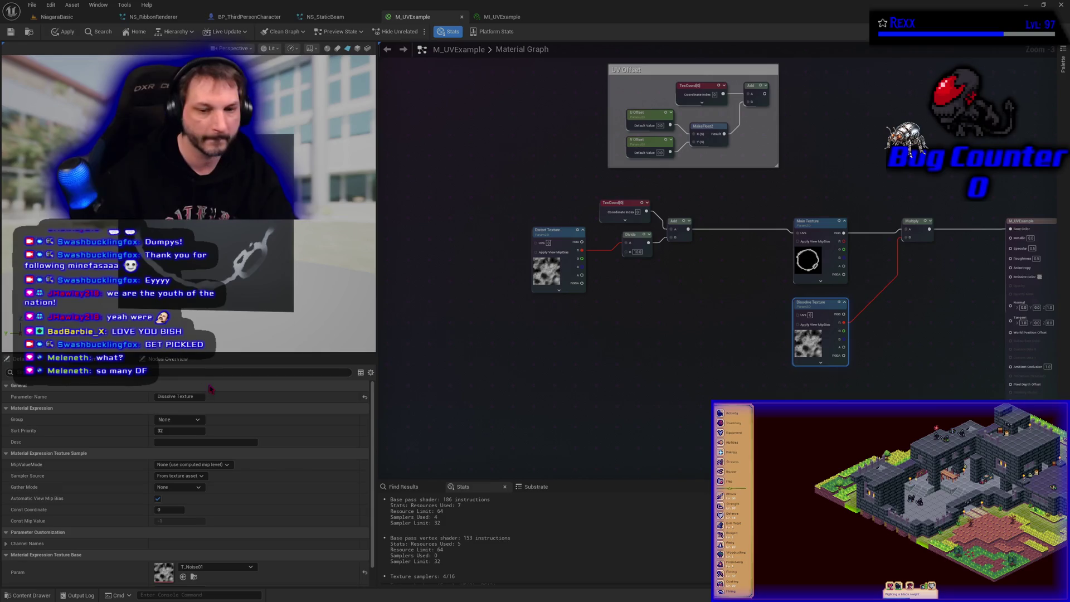
{"action": "left_click", "coordinate": [164, 419]}
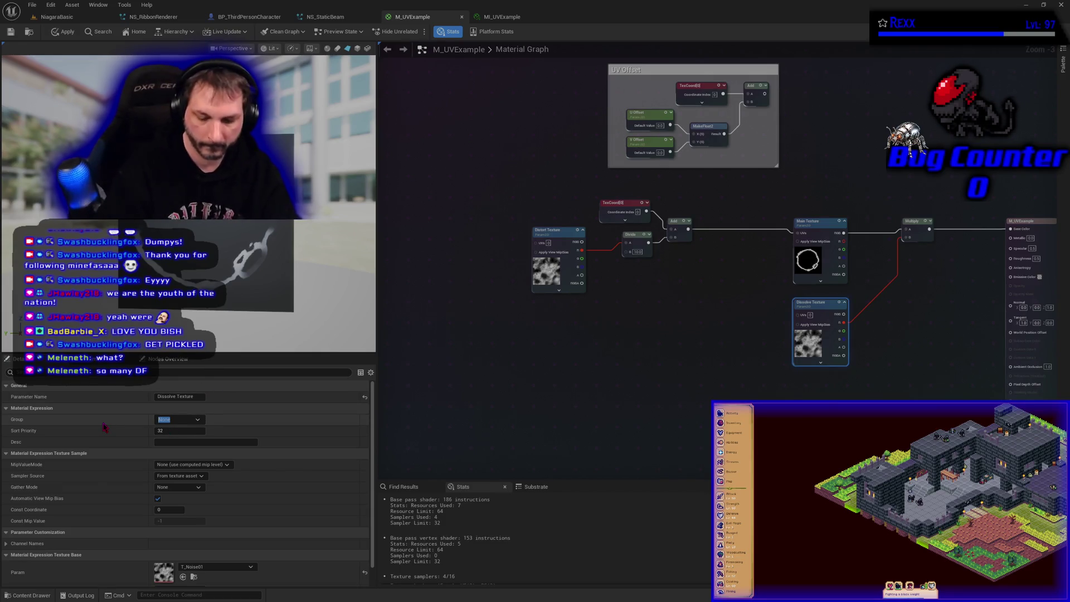
{"action": "type", "text": "03-Dis"}
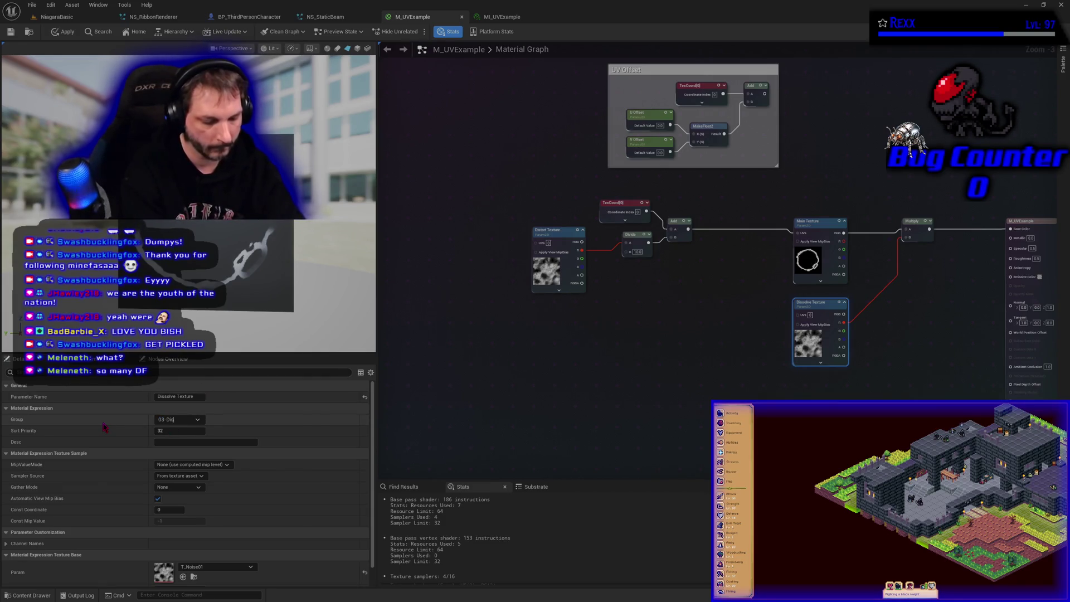
{"action": "type", "text": "solve"}
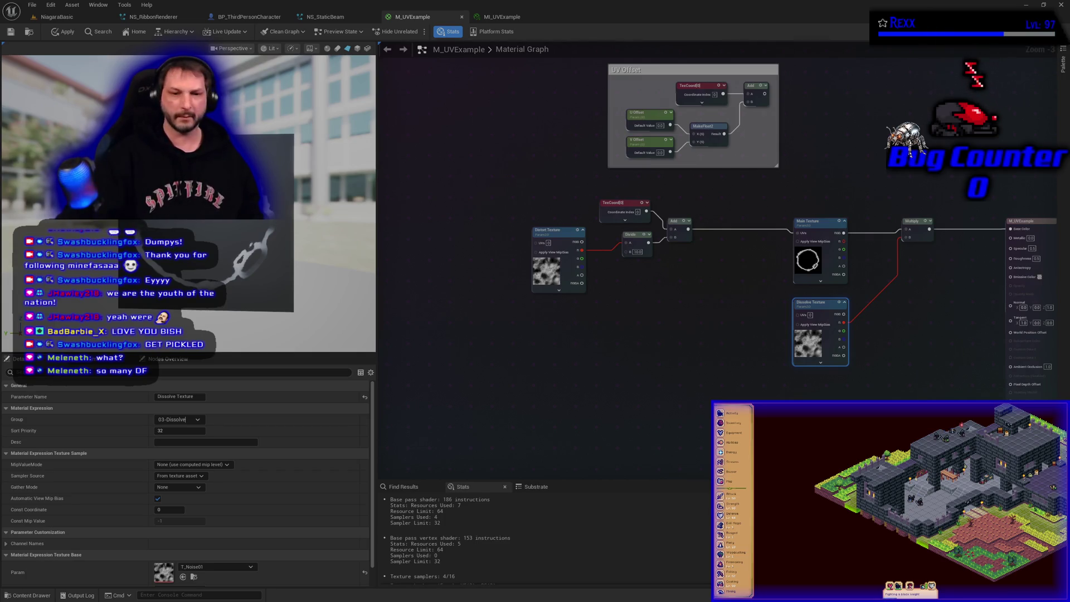
Commit the 03-Dissolve group and move to the Sort Priority field
{"action": "left_click", "coordinate": [178, 431]}
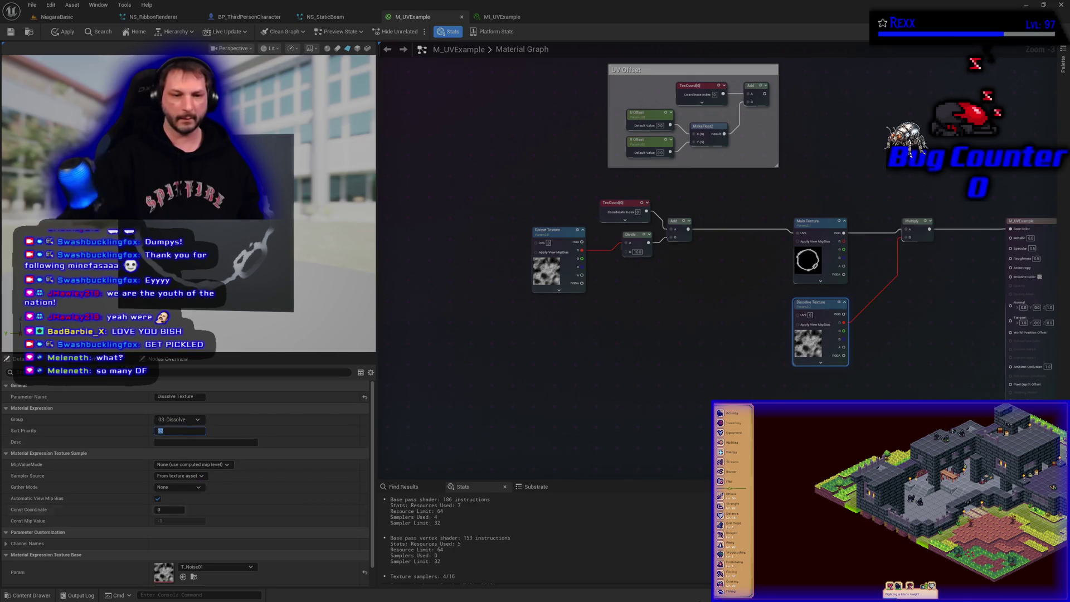
Give Dissolve Texture sort priority 1, apply the material, and Save All
{"action": "type", "text": "1"}
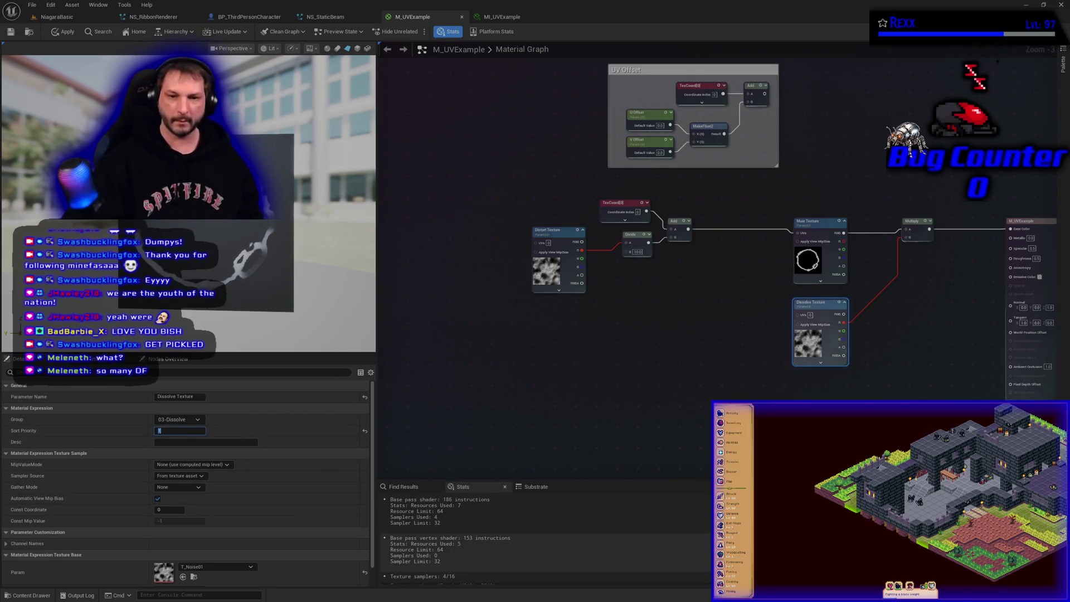
{"action": "left_click", "coordinate": [59, 31]}
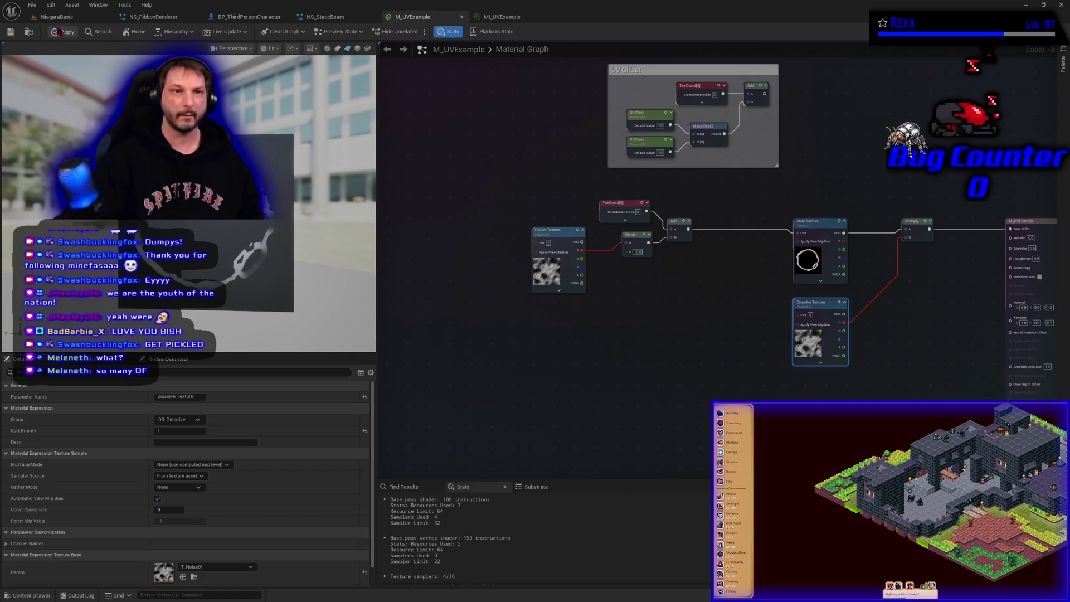
{"action": "left_click", "coordinate": [33, 5]}
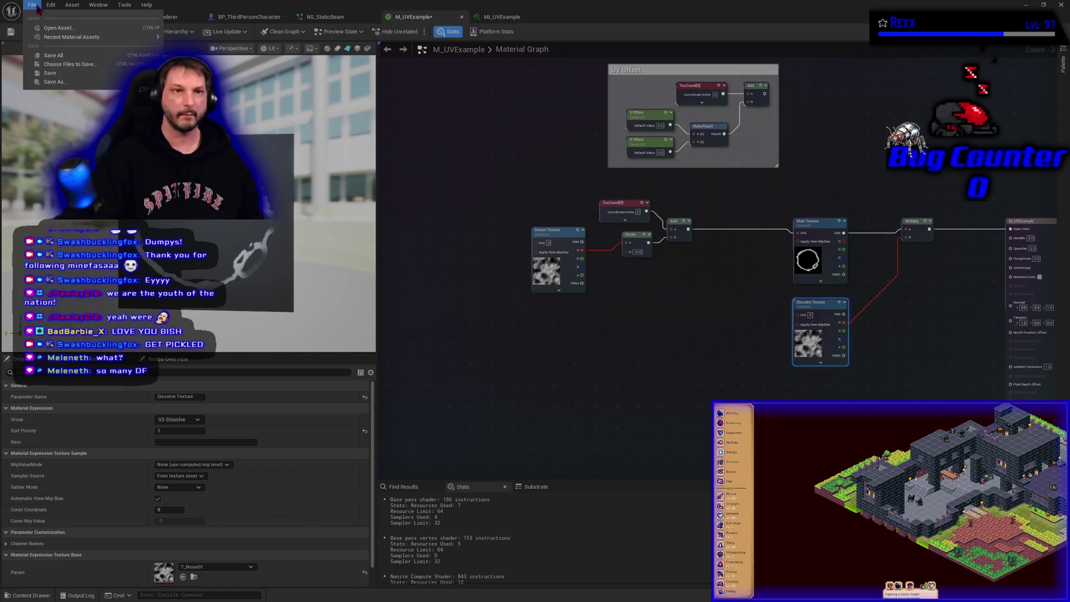
{"action": "left_click", "coordinate": [50, 56]}
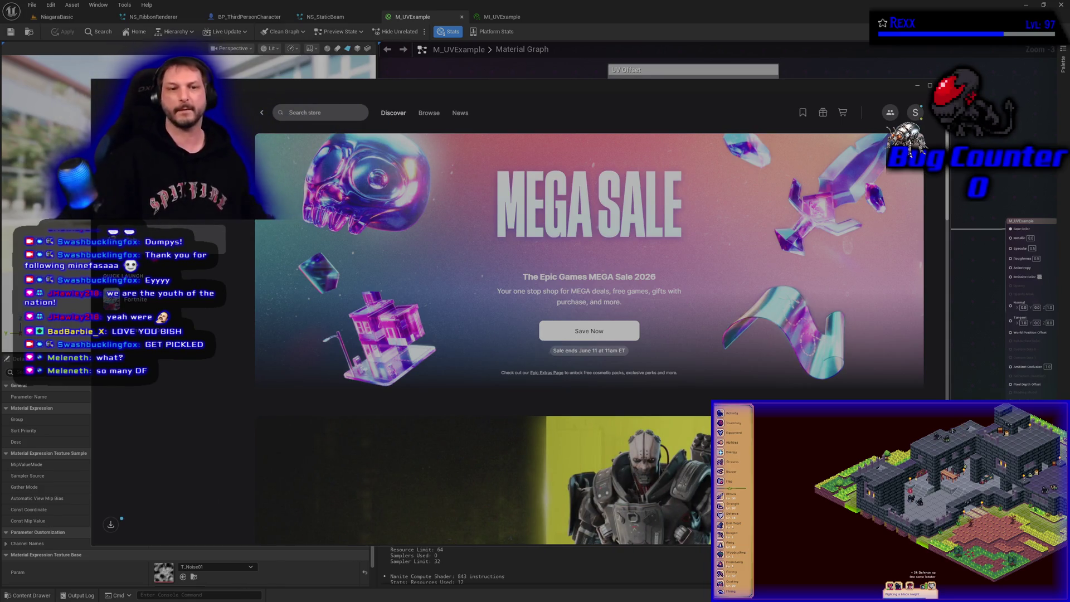
Go to the Unreal Engine Library and choose Add To Project on a Fab Library pack
{"action": "left_click", "coordinate": [111, 161]}
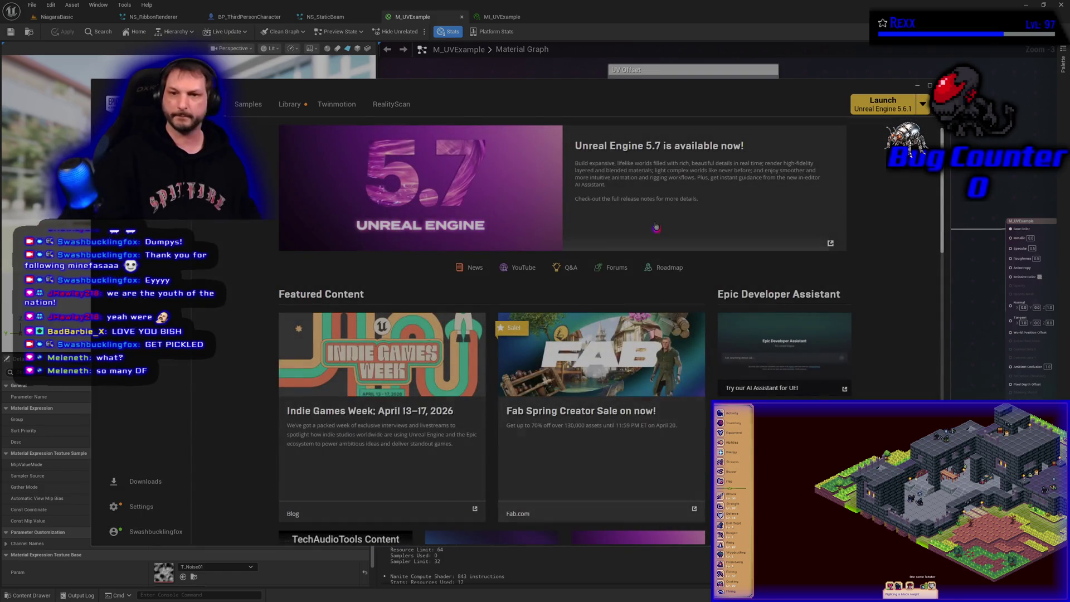
{"action": "left_click", "coordinate": [289, 105]}
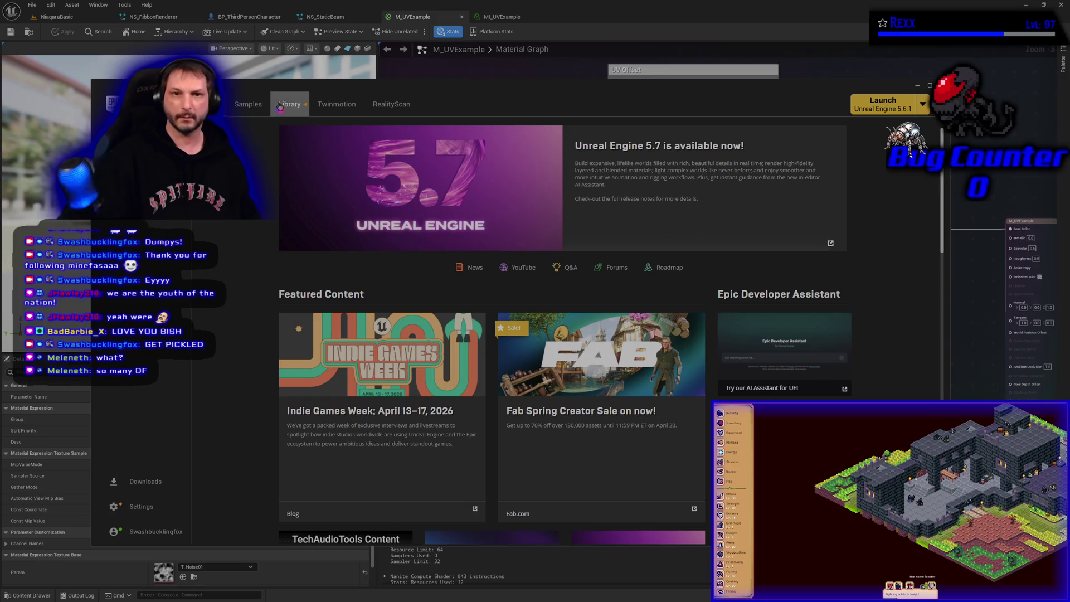
{"action": "scroll", "coordinate": [409, 230], "scroll_direction": "down", "scroll_amount": 3}
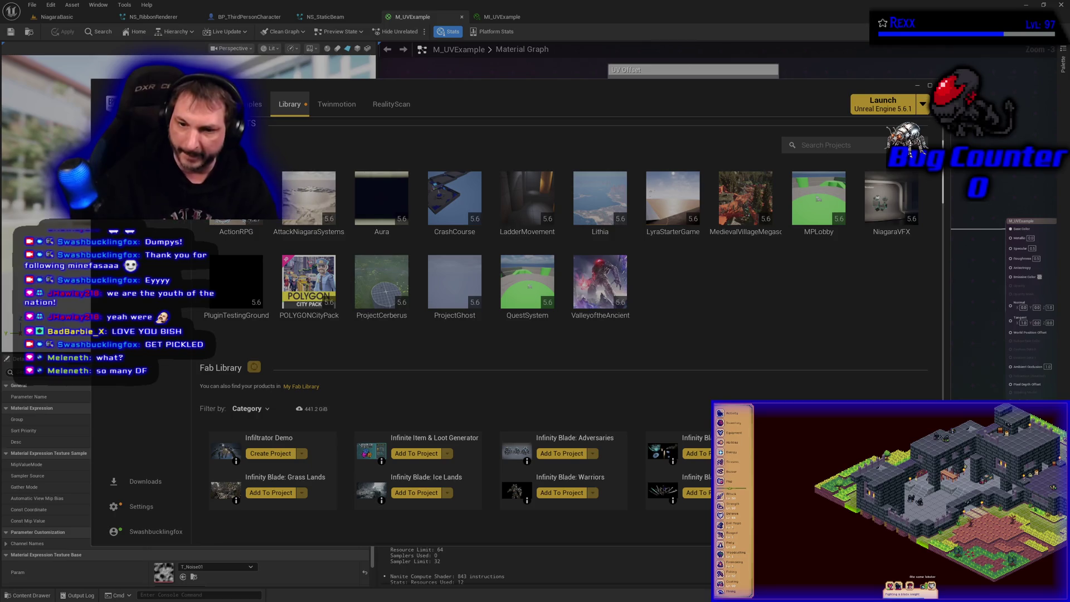
{"action": "left_click", "coordinate": [696, 453]}
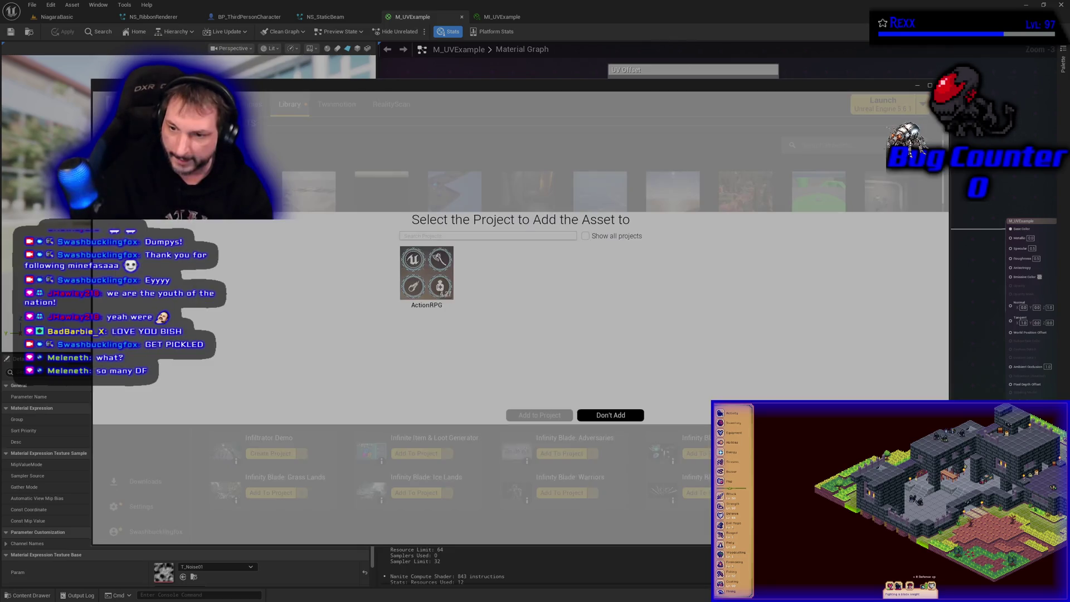
Show all projects and select NiagaraVFX as the target project
{"action": "left_click", "coordinate": [585, 236]}
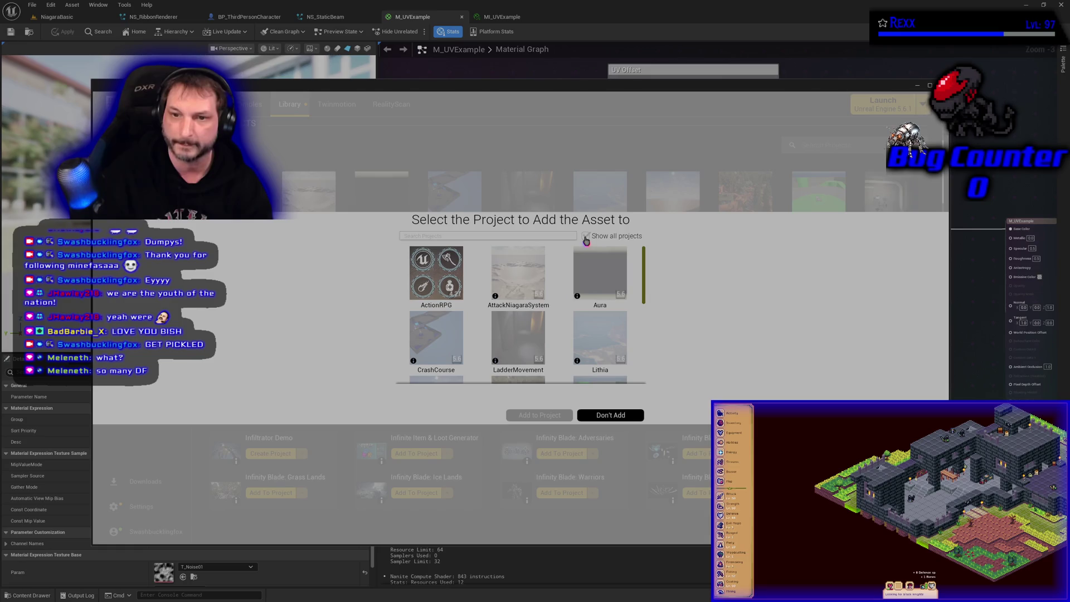
{"action": "scroll", "coordinate": [569, 311], "scroll_direction": "down", "scroll_amount": 1}
{"action": "scroll", "coordinate": [567, 308], "scroll_direction": "up", "scroll_amount": 1}
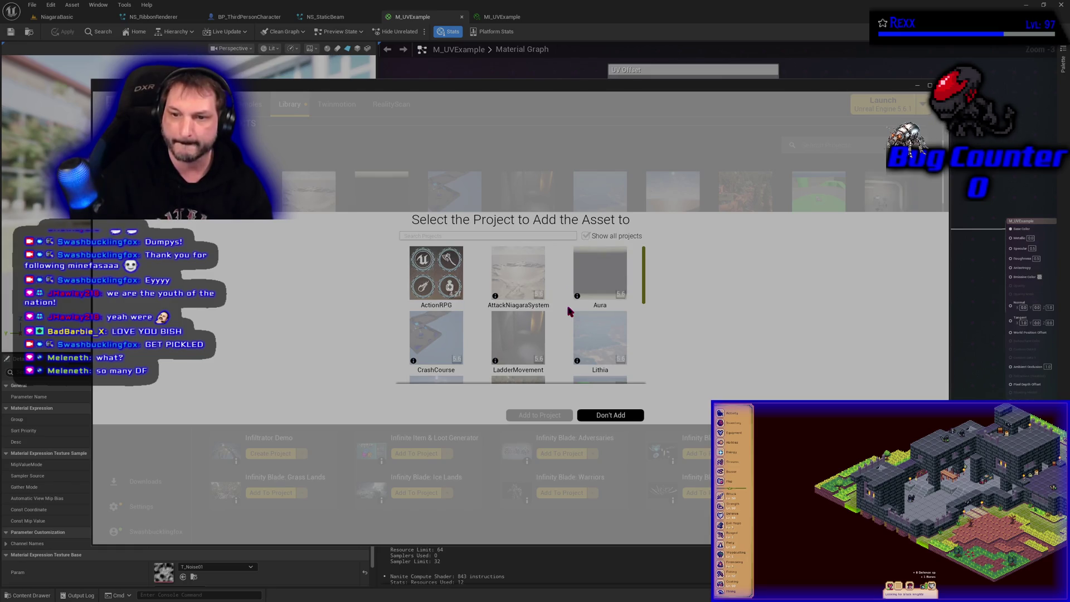
{"action": "mouse_move", "coordinate": [534, 295]}
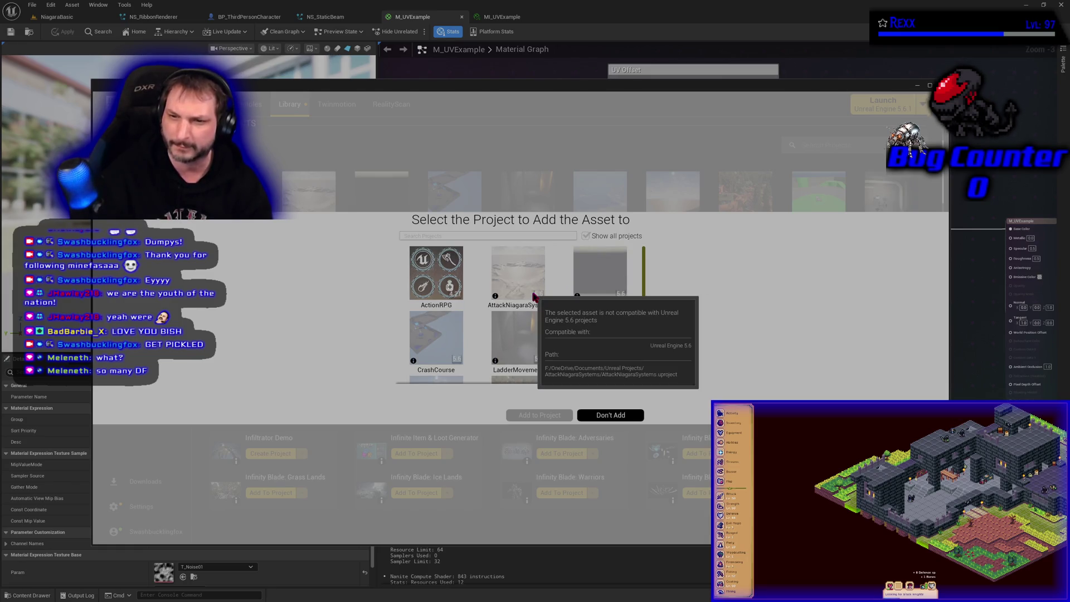
{"action": "scroll", "coordinate": [562, 358], "scroll_direction": "down", "scroll_amount": 5}
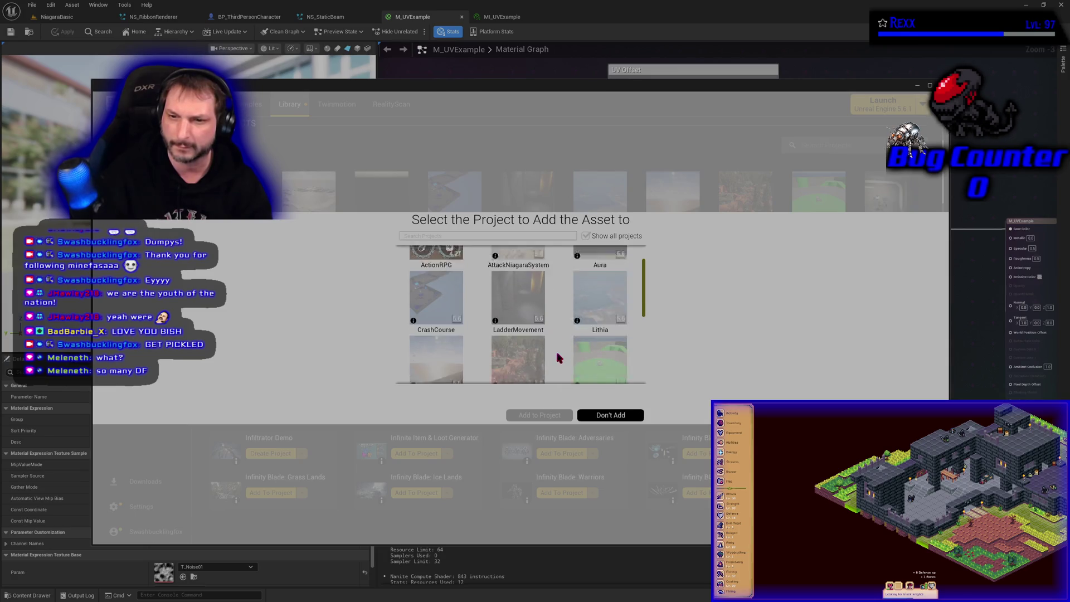
{"action": "scroll", "coordinate": [556, 349], "scroll_direction": "down", "scroll_amount": 3}
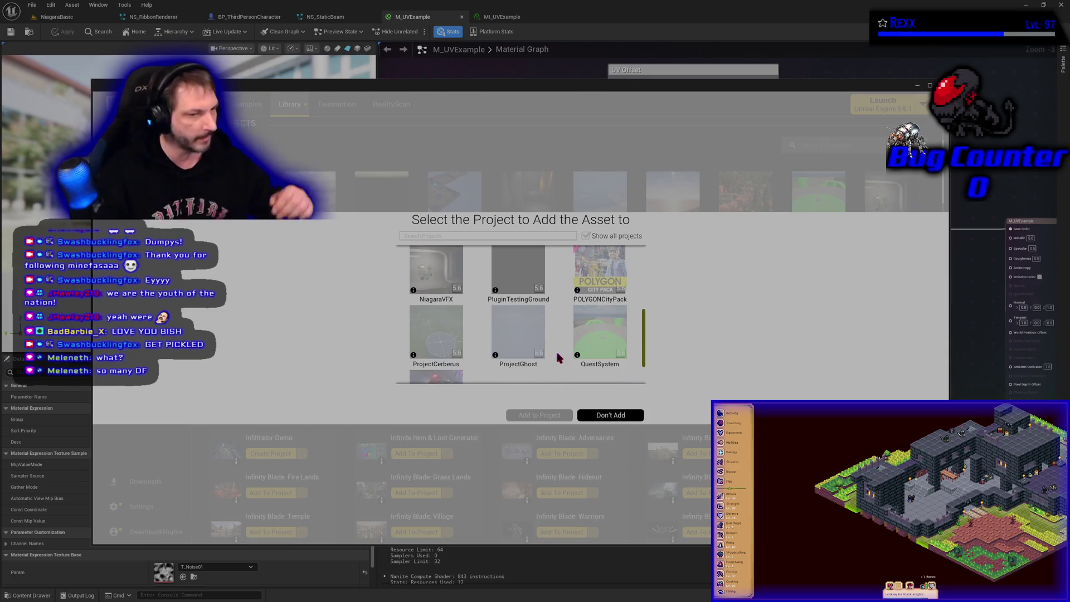
{"action": "scroll", "coordinate": [557, 349], "scroll_direction": "up", "scroll_amount": 1}
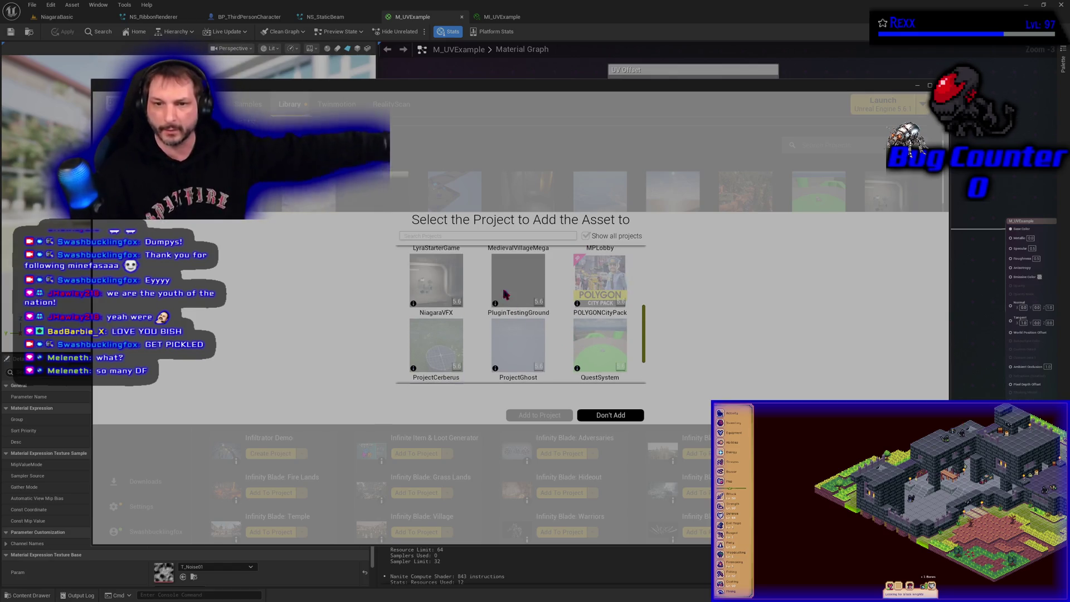
{"action": "left_click", "coordinate": [437, 281]}
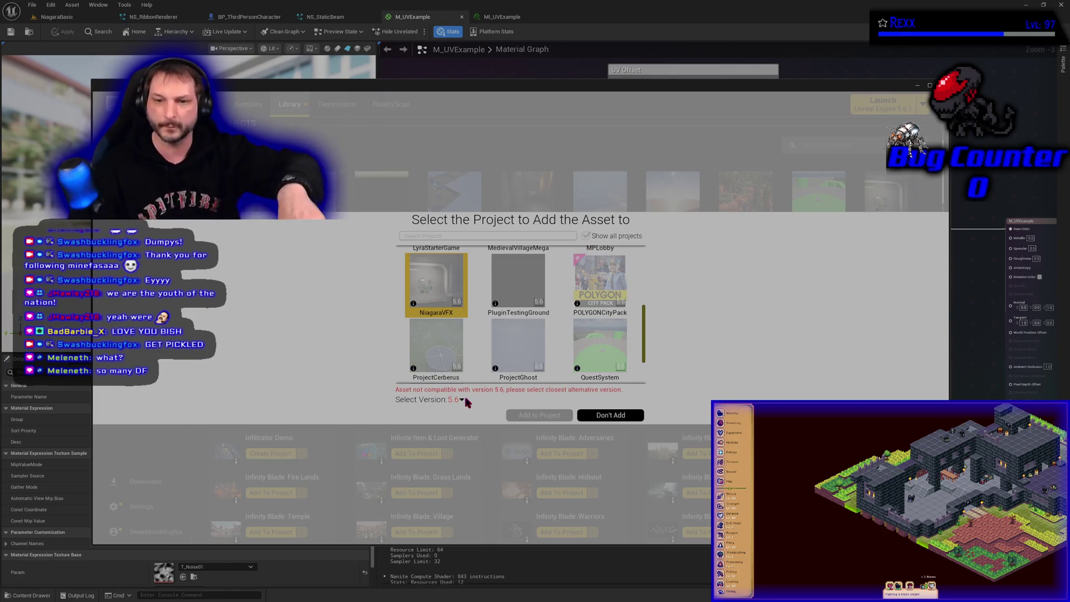
Choose engine version 5.4 and add Infinity Blade: Effects to NiagaraVFX
{"action": "left_click", "coordinate": [460, 400]}
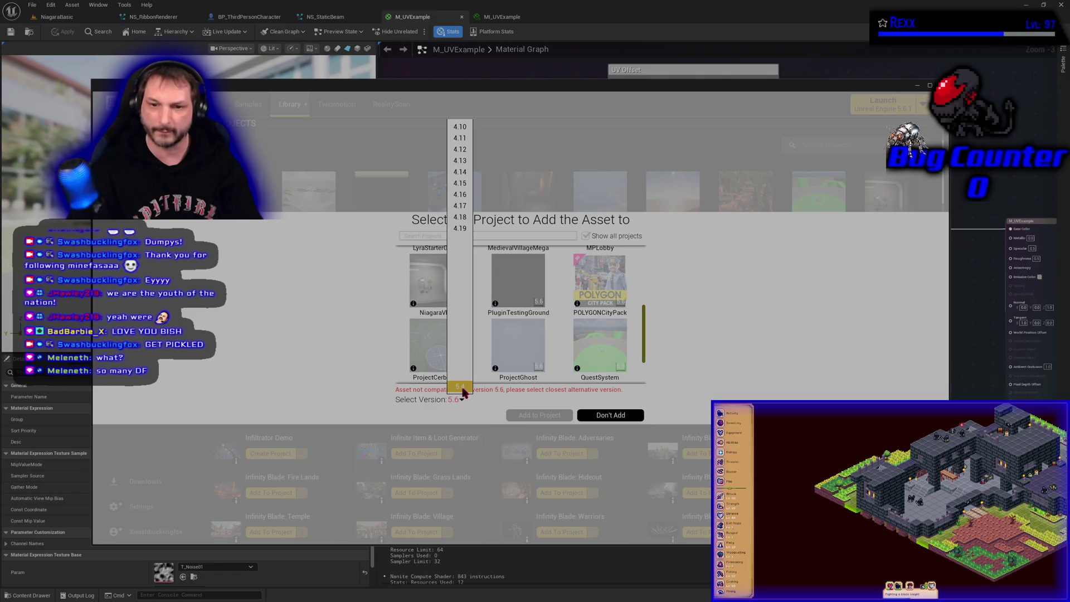
{"action": "left_click", "coordinate": [461, 388]}
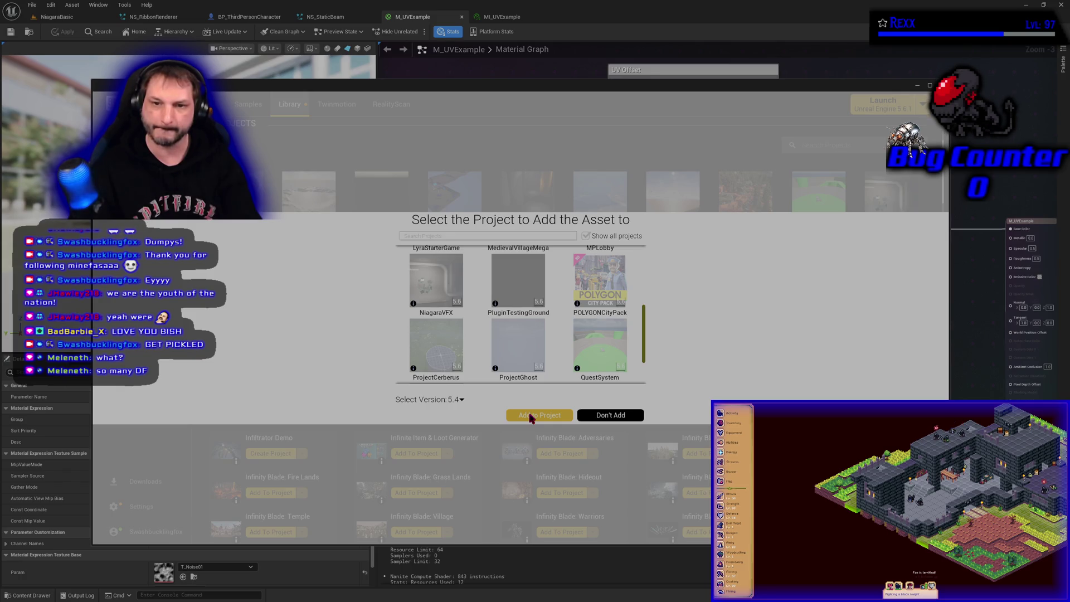
{"action": "left_click", "coordinate": [530, 415]}
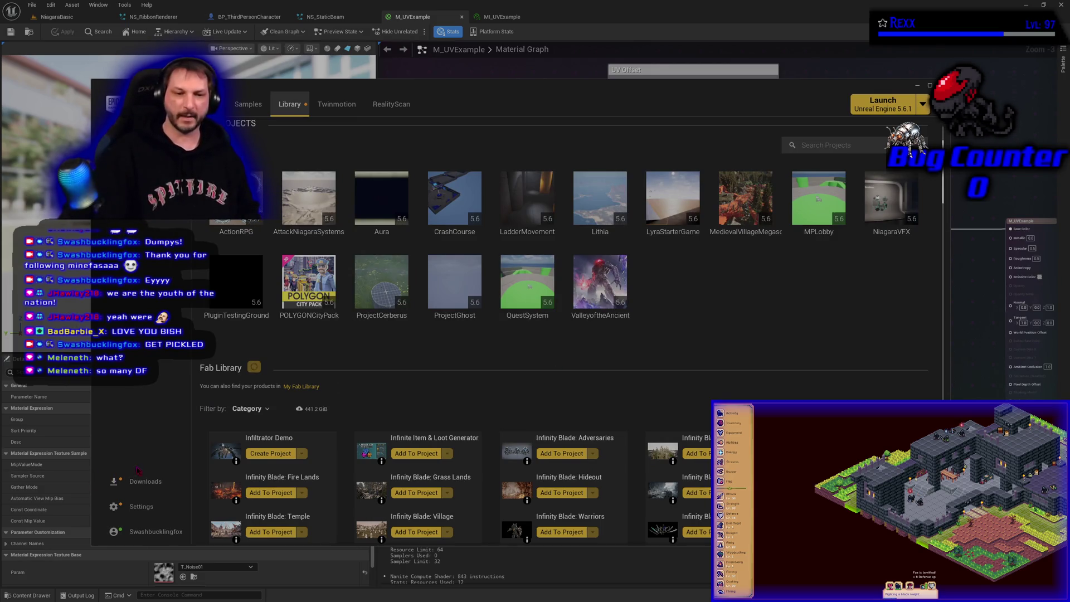
{"action": "left_click", "coordinate": [144, 482]}
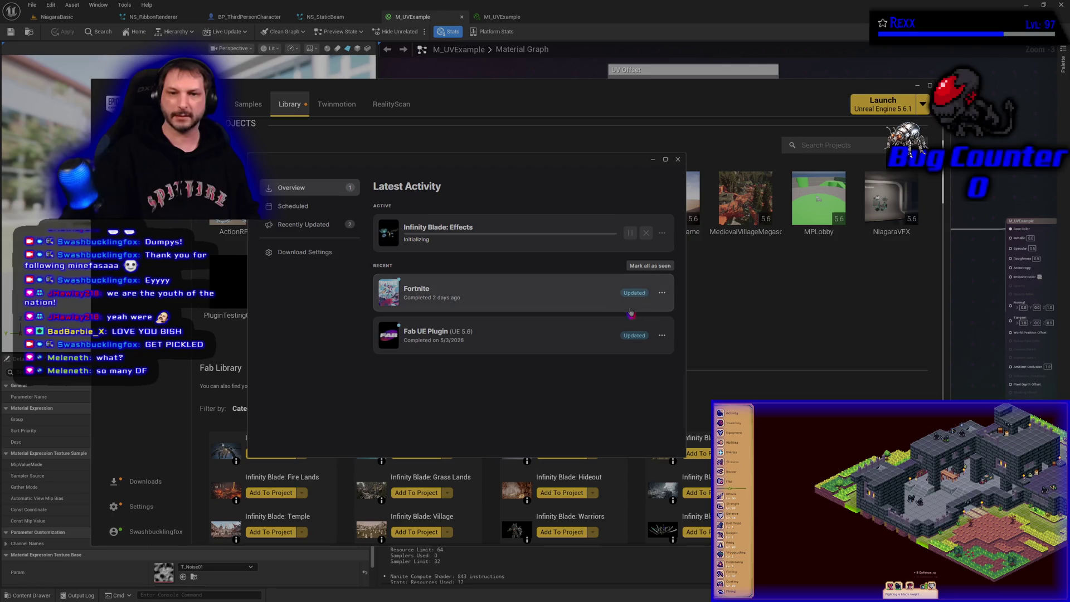
Mark downloads as seen, retry the failed Infinity Blade: Effects install, then return to the editor
{"action": "left_click", "coordinate": [636, 267]}
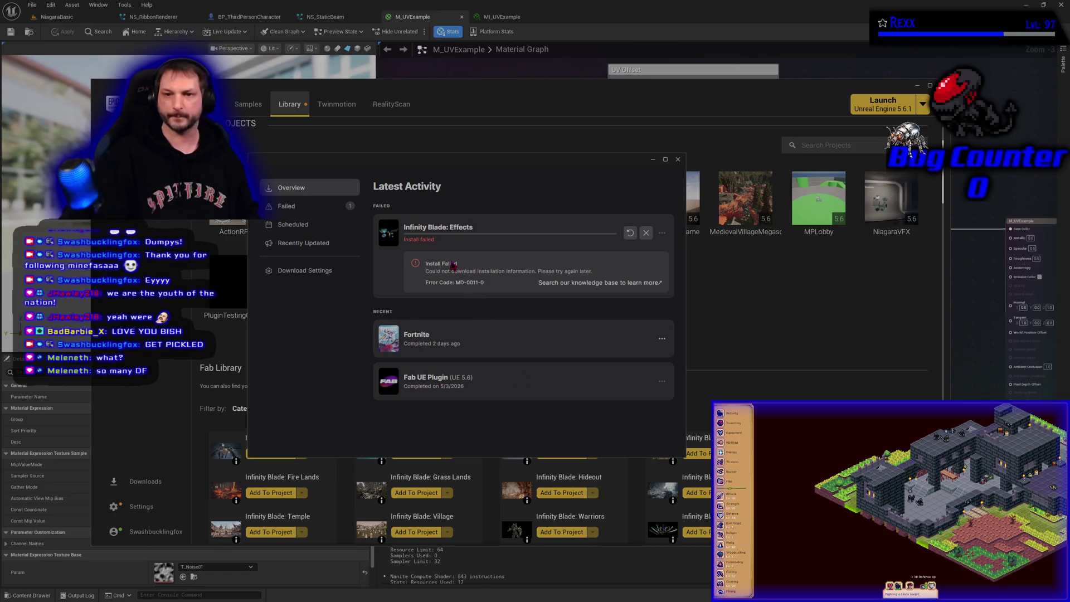
{"action": "left_click", "coordinate": [635, 238]}
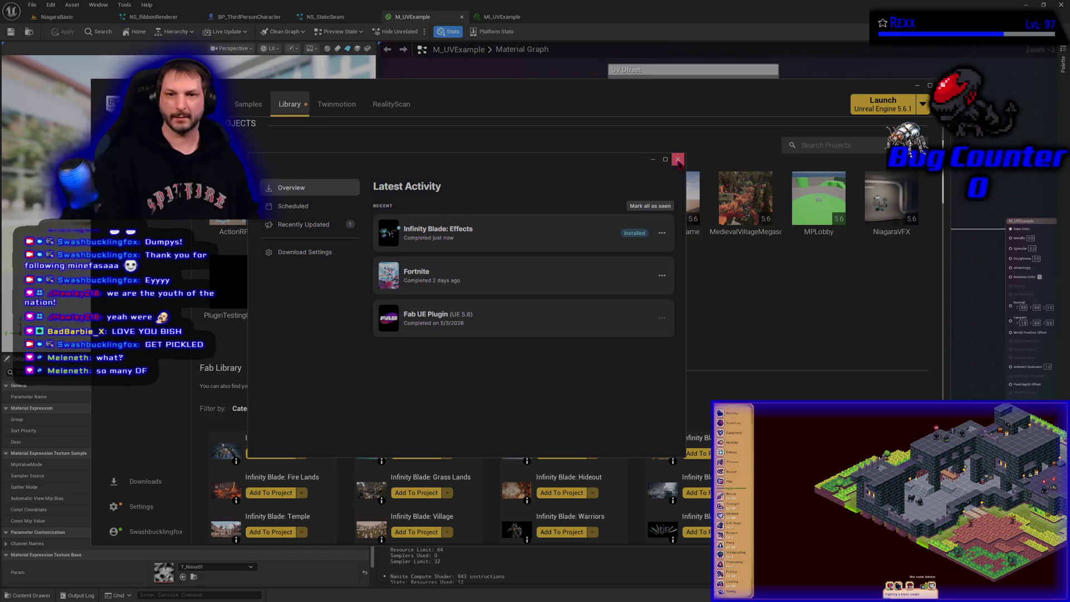
{"action": "left_click", "coordinate": [678, 162]}
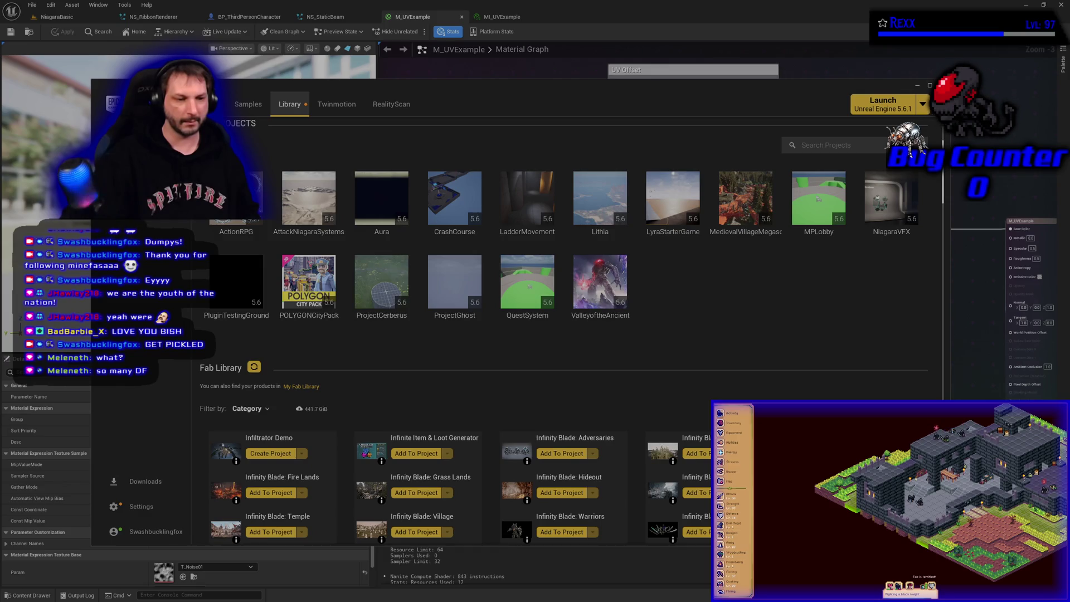
{"action": "key", "text": "alt+Tab"}
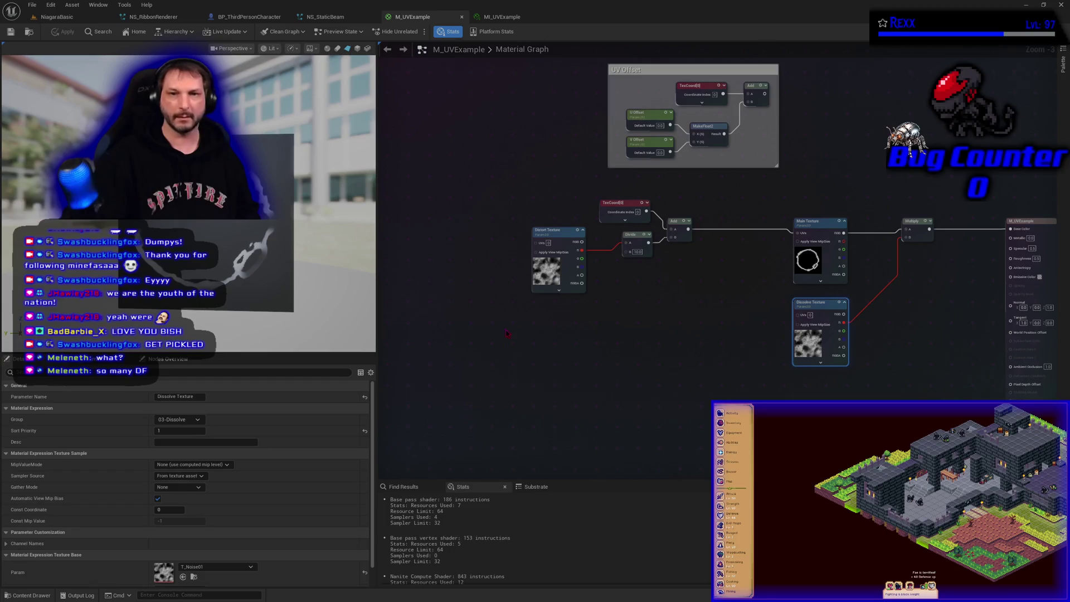
In the Content Drawer, select the InfinityBladeEffects folder to view its subfolders
{"action": "left_click", "coordinate": [25, 595]}
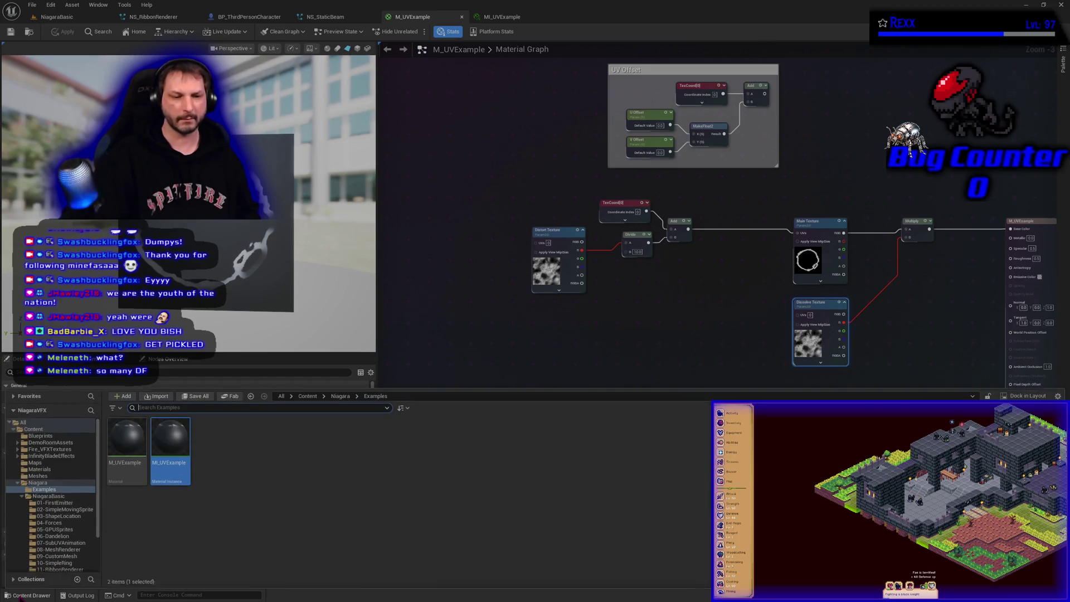
{"action": "left_click", "coordinate": [50, 455]}
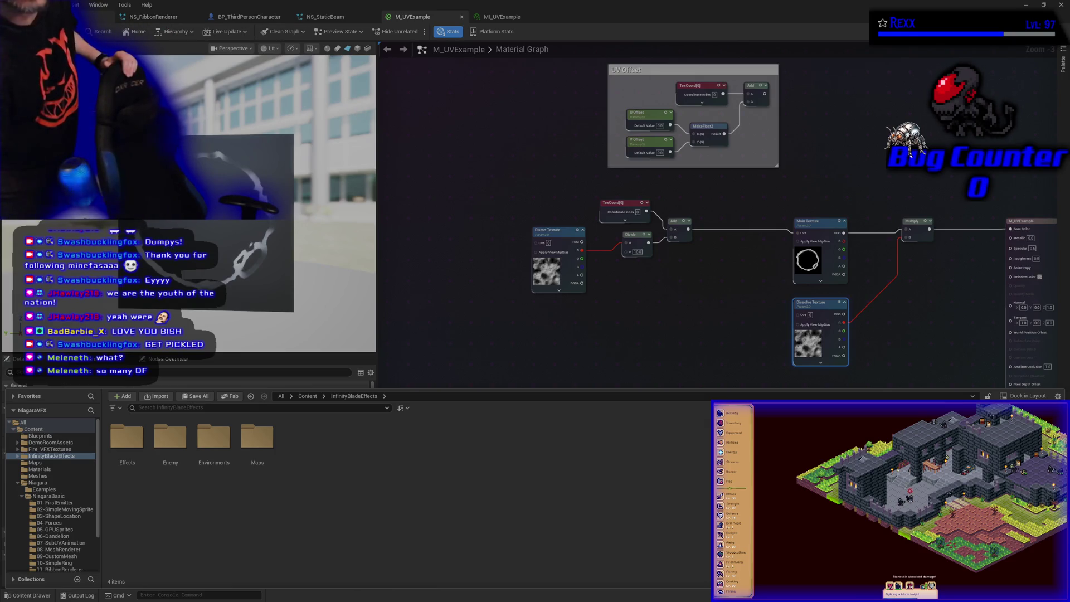
Return to the level and frame the plane showing the M_UVExample smoke-ring material
{"action": "left_click", "coordinate": [84, 16]}
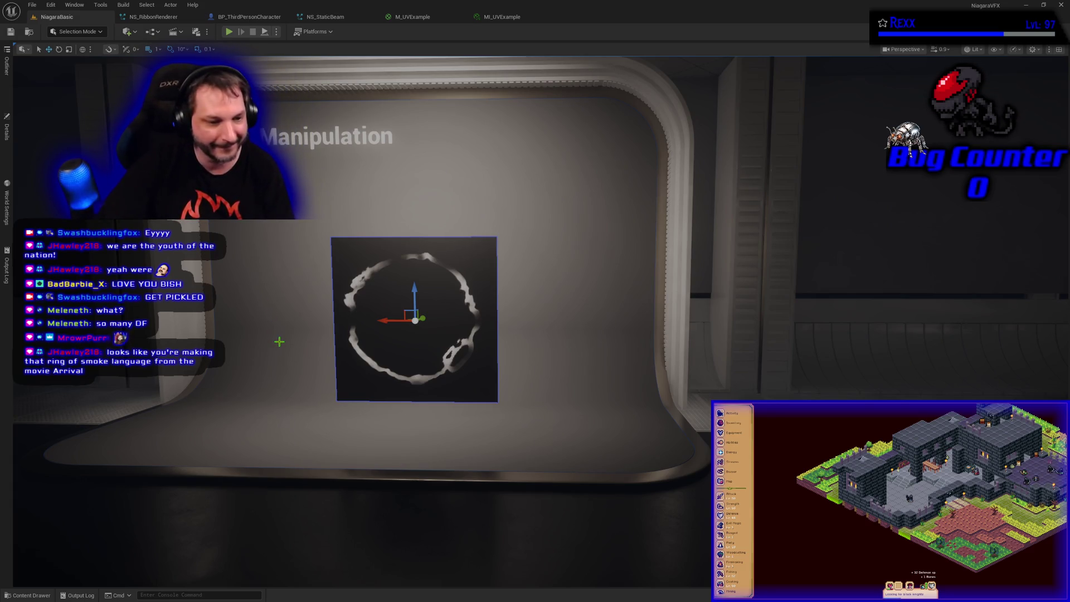
{"action": "left_click_drag", "start_coordinate": [278, 341], "coordinate": [265, 290]}
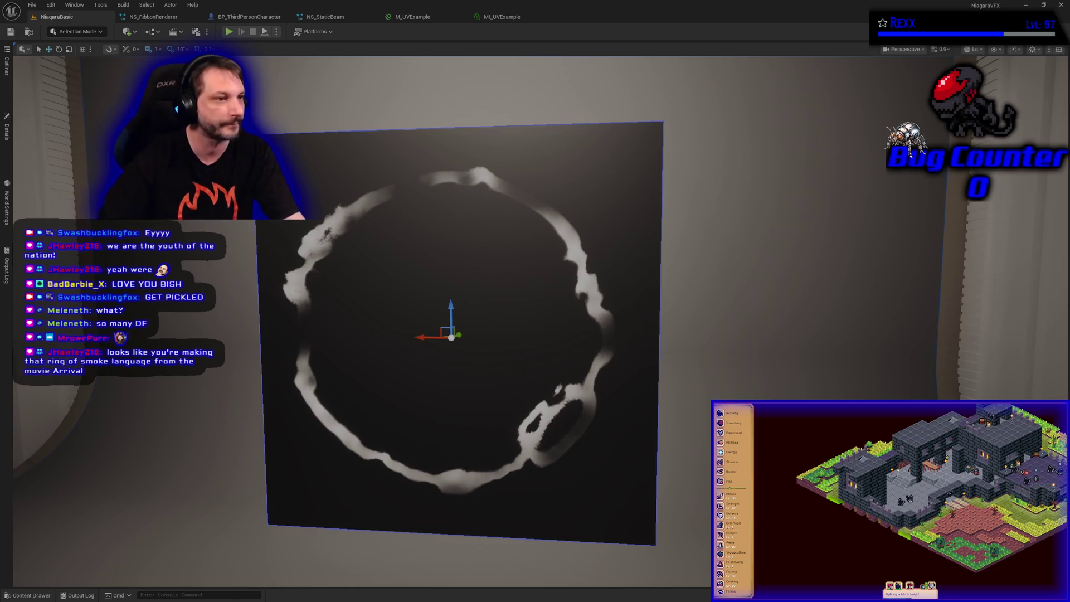
Bring up Chrome and switch the 'arrival smoke ring' search to image results
{"action": "key", "text": "alt+Tab"}
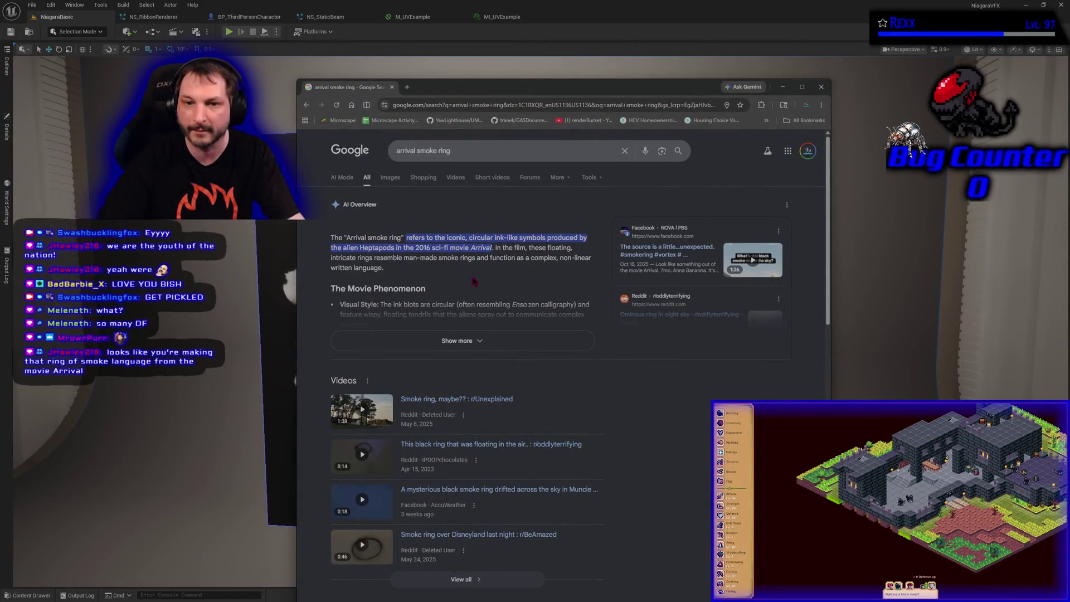
{"action": "left_click", "coordinate": [399, 177]}
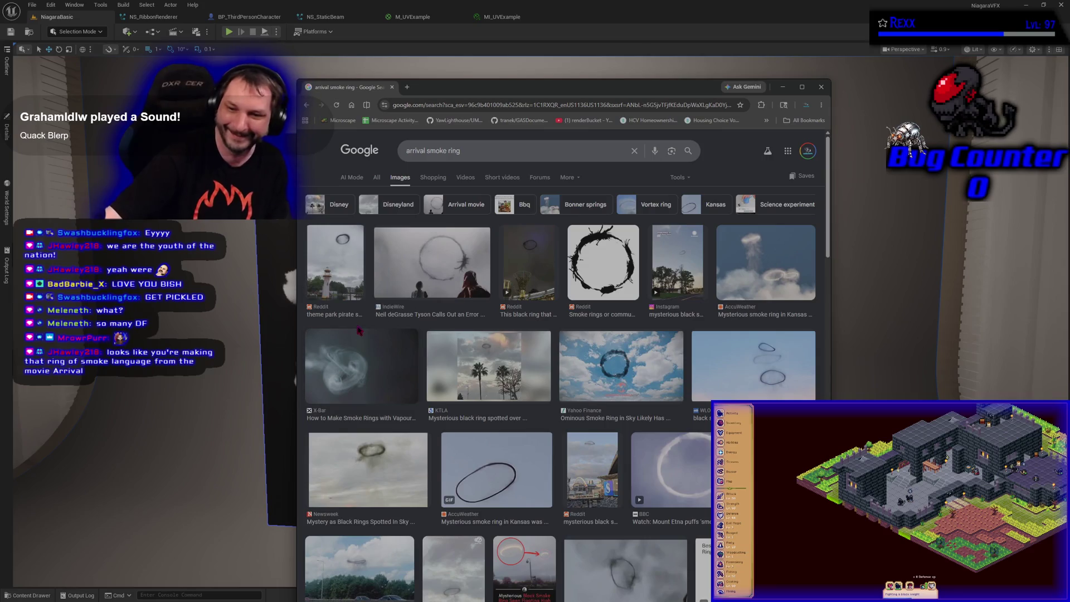
Move Chrome aside to compare reference smoke-ring images with the level, then hide it
{"action": "left_click_drag", "start_coordinate": [491, 94], "coordinate": [811, 74]}
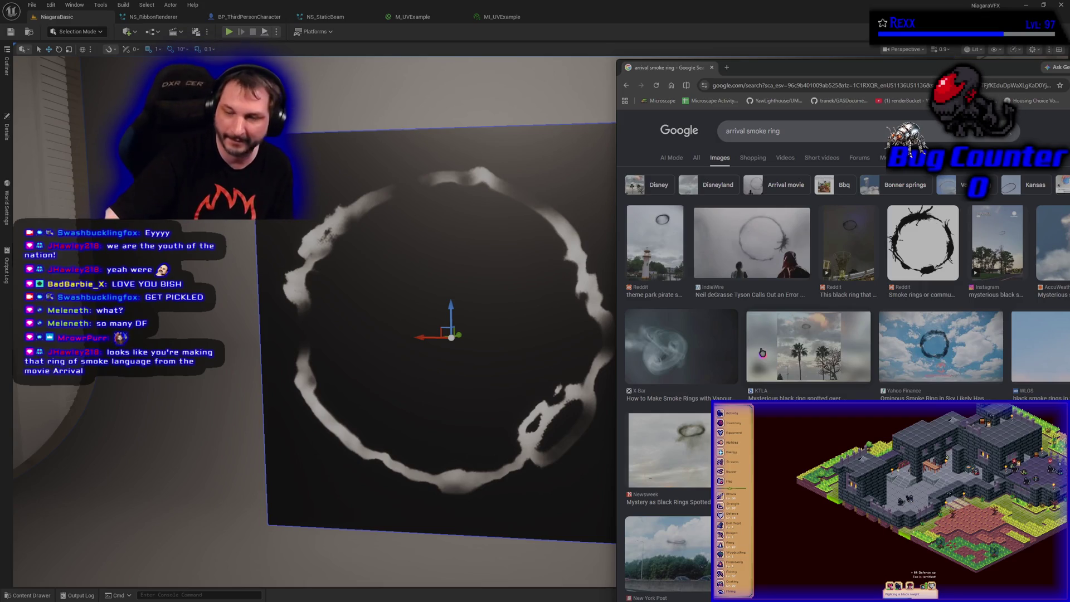
{"action": "scroll", "coordinate": [742, 309], "scroll_direction": "down", "scroll_amount": 1}
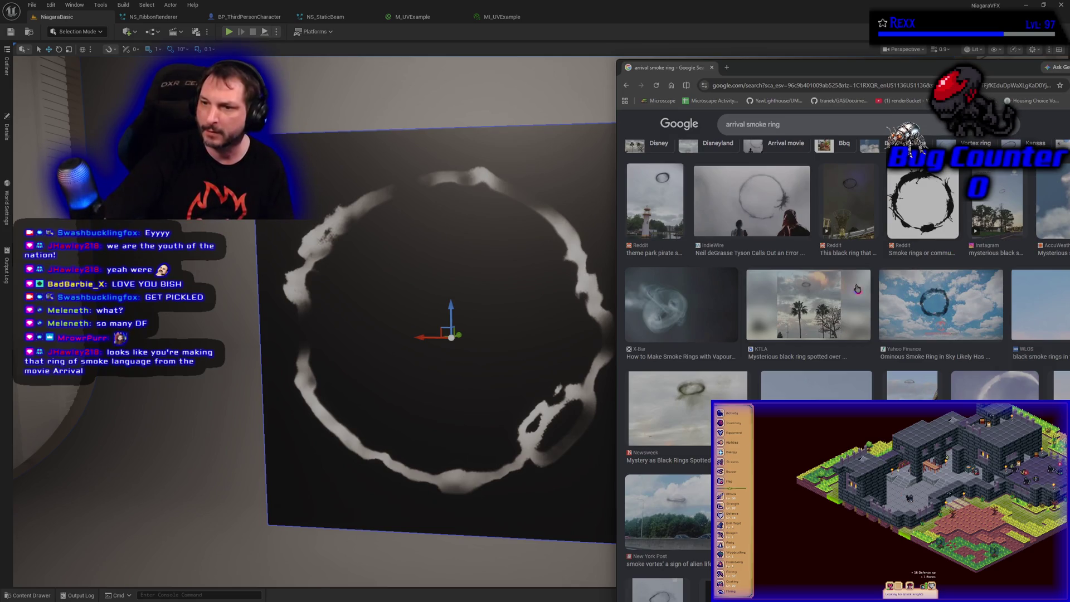
{"action": "middle_click", "coordinate": [679, 70]}
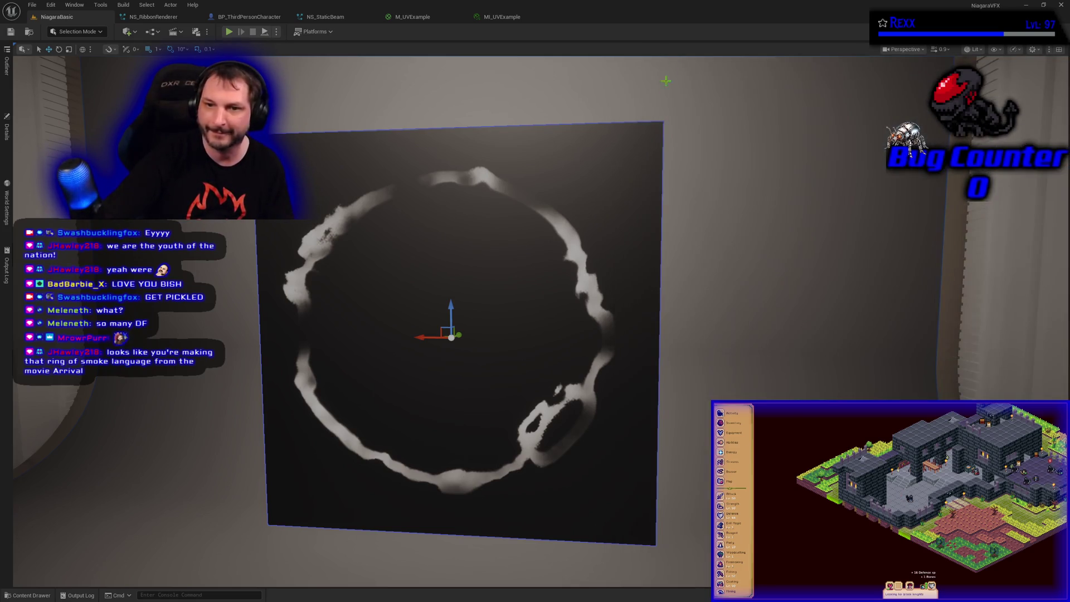
Pull the camera back, focus the ring plane with F, and shift the view right
{"action": "mouse_move", "coordinate": [462, 344]}
{"action": "left_mouse_down"}
{"action": "mouse_move", "coordinate": [463, 423]}
{"action": "mouse_move", "coordinate": [379, 429]}
{"action": "mouse_move", "coordinate": [546, 413]}
{"action": "mouse_move", "coordinate": [468, 342]}
{"action": "left_mouse_up"}
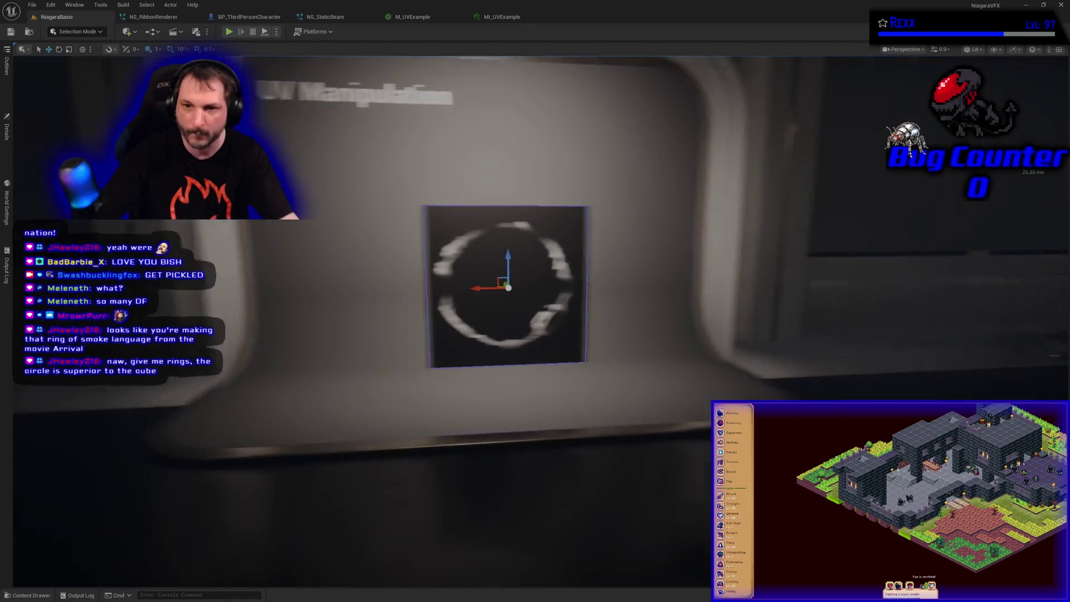
{"action": "key", "text": "f"}
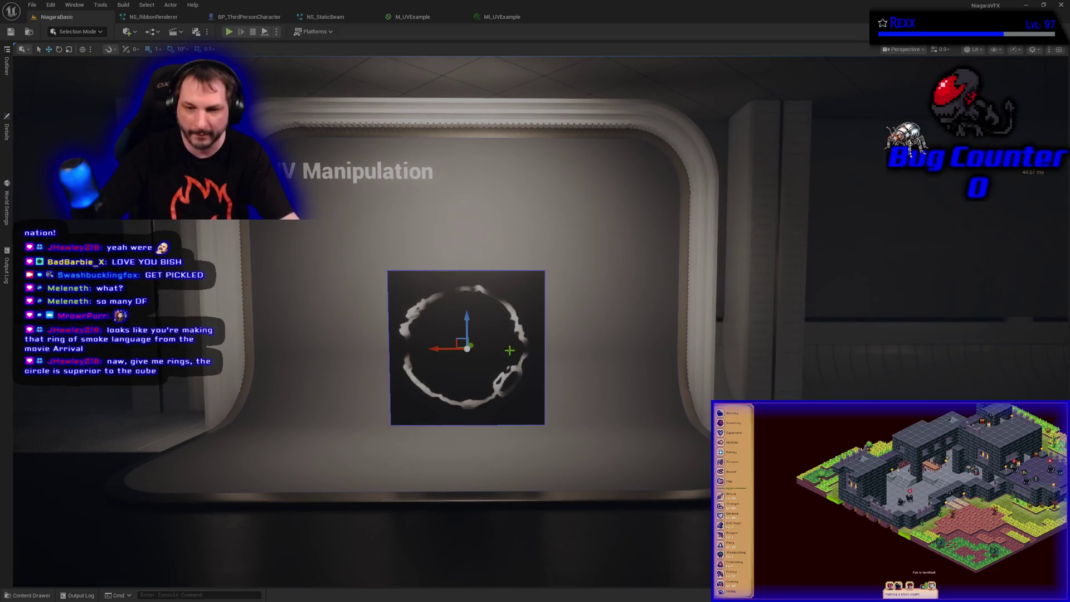
{"action": "key", "text": "Right"}
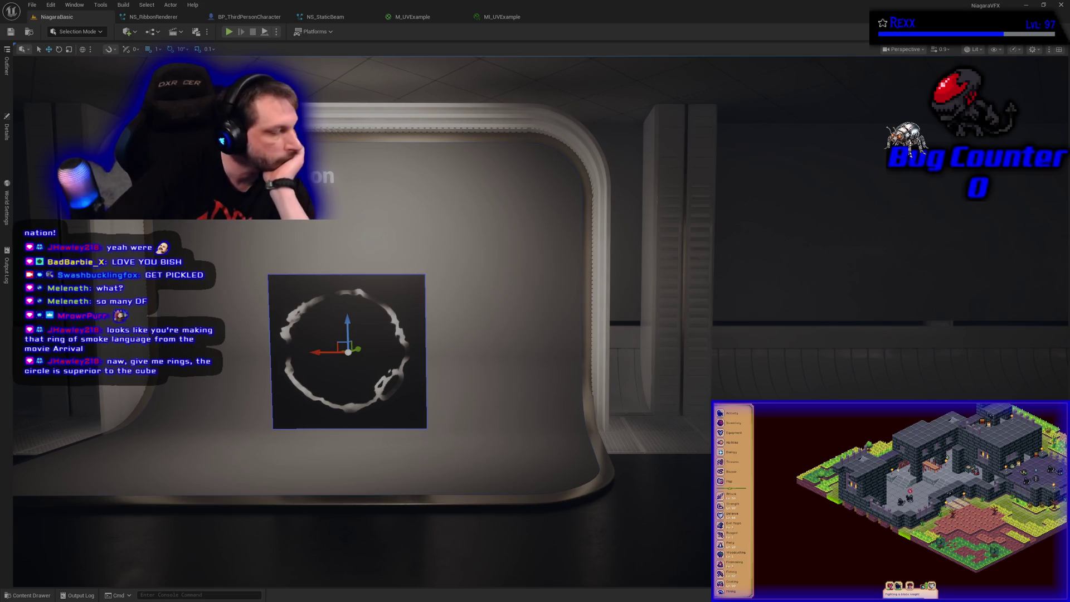
{"action": "left_click", "coordinate": [45, 596]}
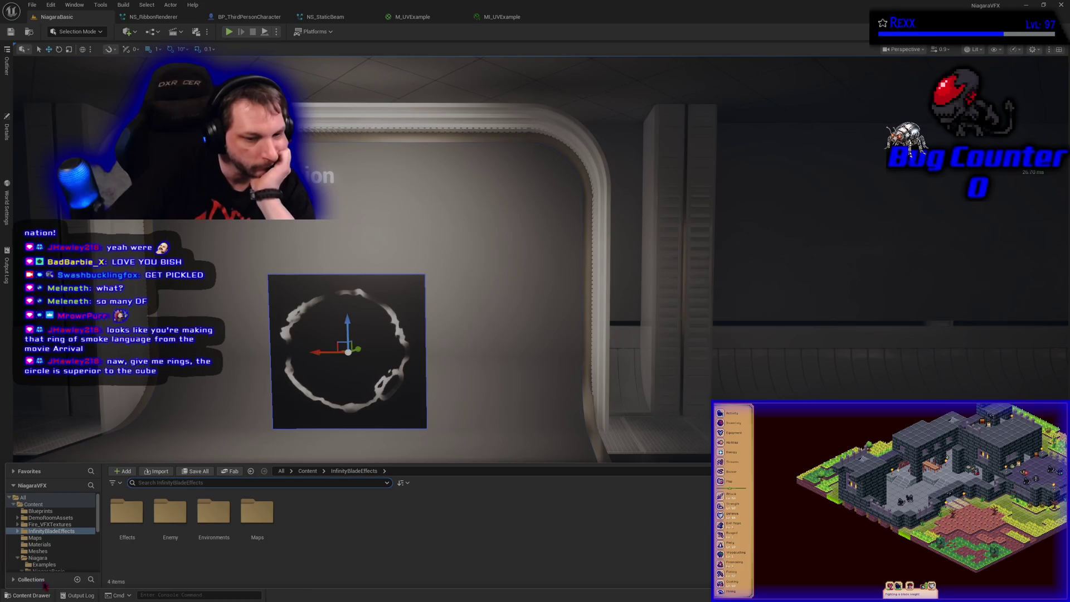
Expand InfinityBladeEffects in the folder tree and open Effects, showing its 26 folders
{"action": "left_click", "coordinate": [18, 531]}
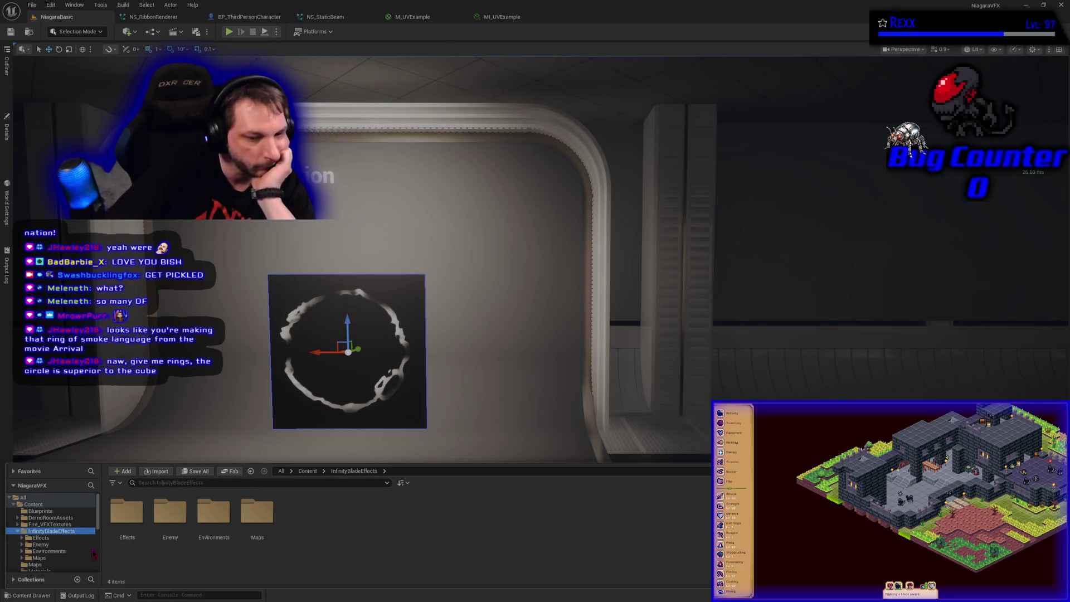
{"action": "scroll", "coordinate": [50, 544], "scroll_direction": "down", "scroll_amount": 1}
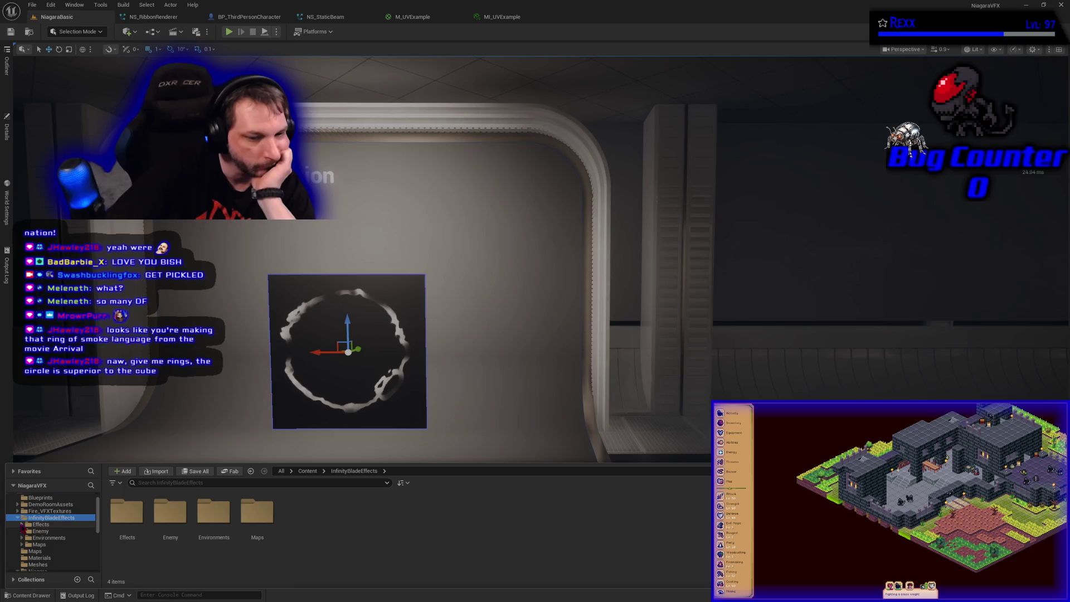
{"action": "left_click", "coordinate": [22, 524]}
{"action": "scroll", "coordinate": [62, 540], "scroll_direction": "down", "scroll_amount": 5}
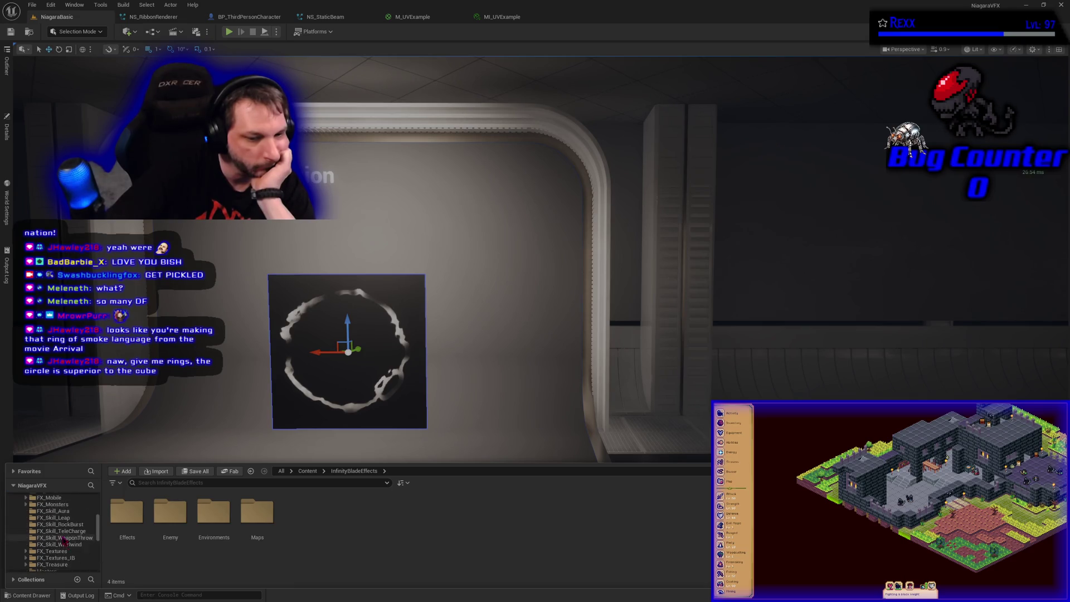
{"action": "scroll", "coordinate": [62, 541], "scroll_direction": "down", "scroll_amount": 3}
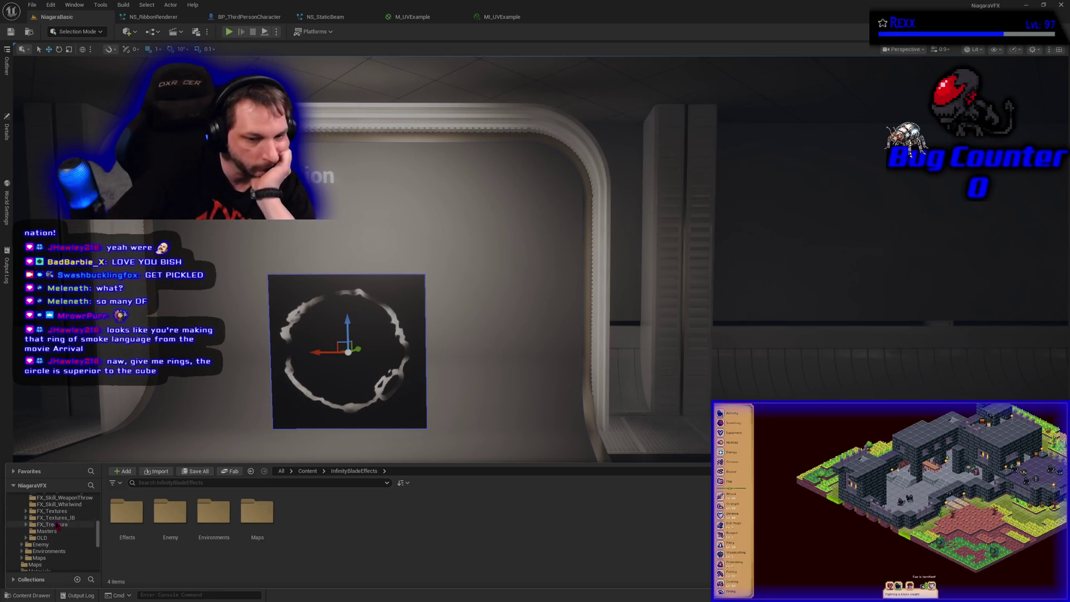
{"action": "scroll", "coordinate": [58, 523], "scroll_direction": "up", "scroll_amount": 5}
{"action": "scroll", "coordinate": [55, 524], "scroll_direction": "up", "scroll_amount": 3}
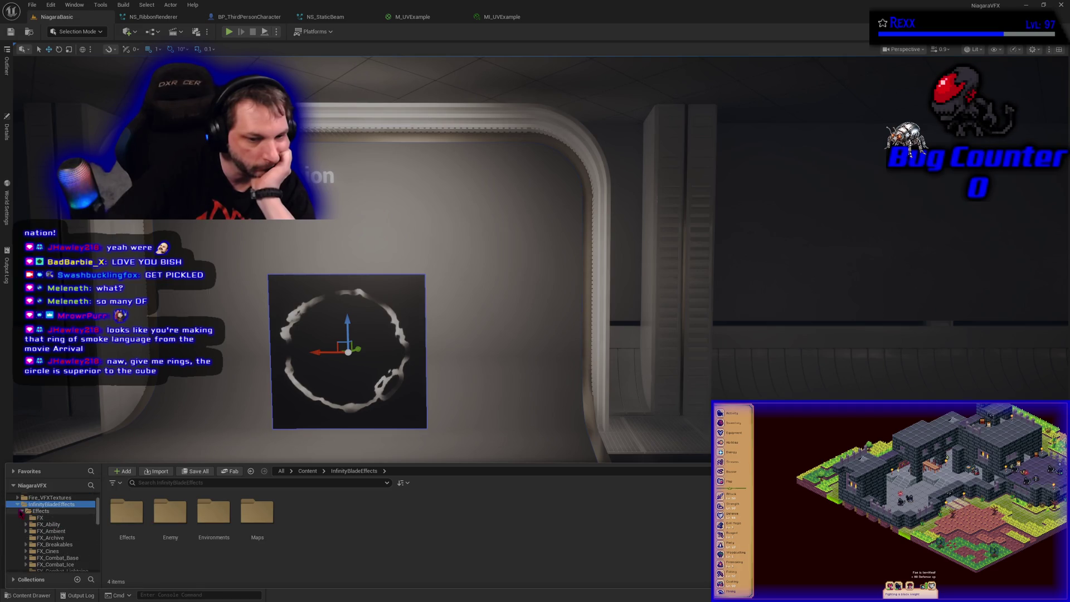
{"action": "left_click", "coordinate": [21, 511]}
{"action": "left_click", "coordinate": [40, 511]}
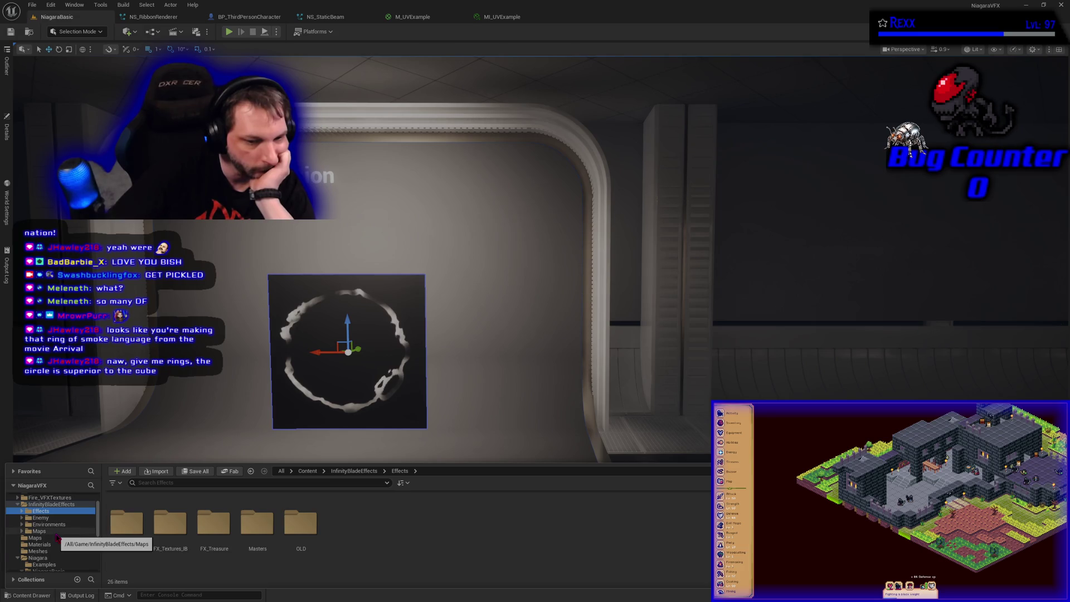
{"action": "scroll", "coordinate": [58, 537], "scroll_direction": "down", "scroll_amount": 6}
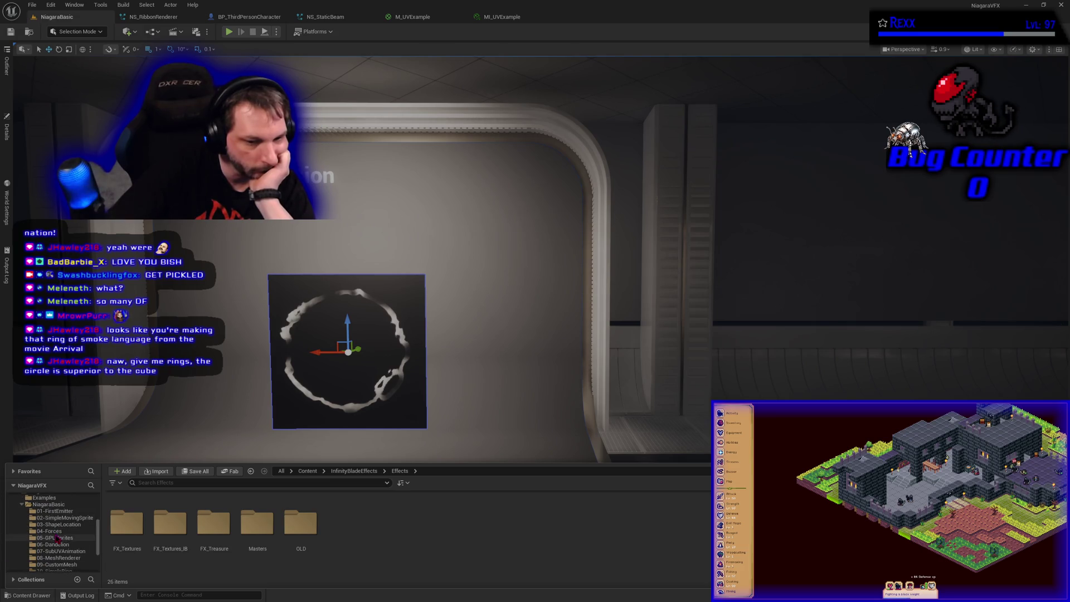
Move FX_Textures and its 249 assets into the project's Textures folder
{"action": "mouse_move", "coordinate": [127, 522]}
{"action": "left_mouse_down"}
{"action": "mouse_move", "coordinate": [103, 538]}
{"action": "mouse_move", "coordinate": [35, 530]}
{"action": "left_mouse_up"}
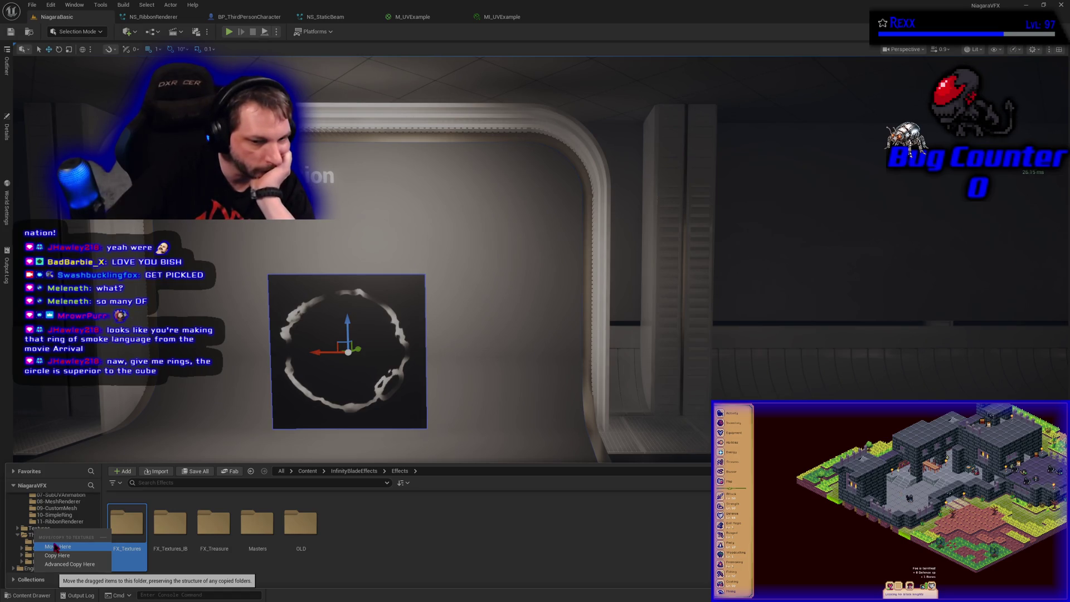
{"action": "left_click", "coordinate": [56, 547]}
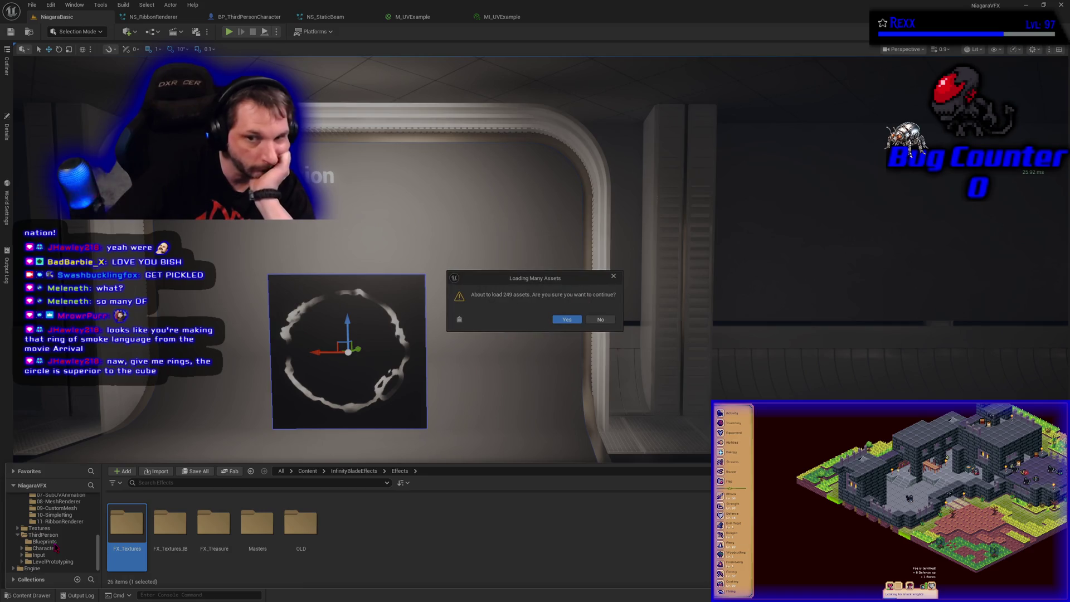
{"action": "left_click", "coordinate": [567, 319]}
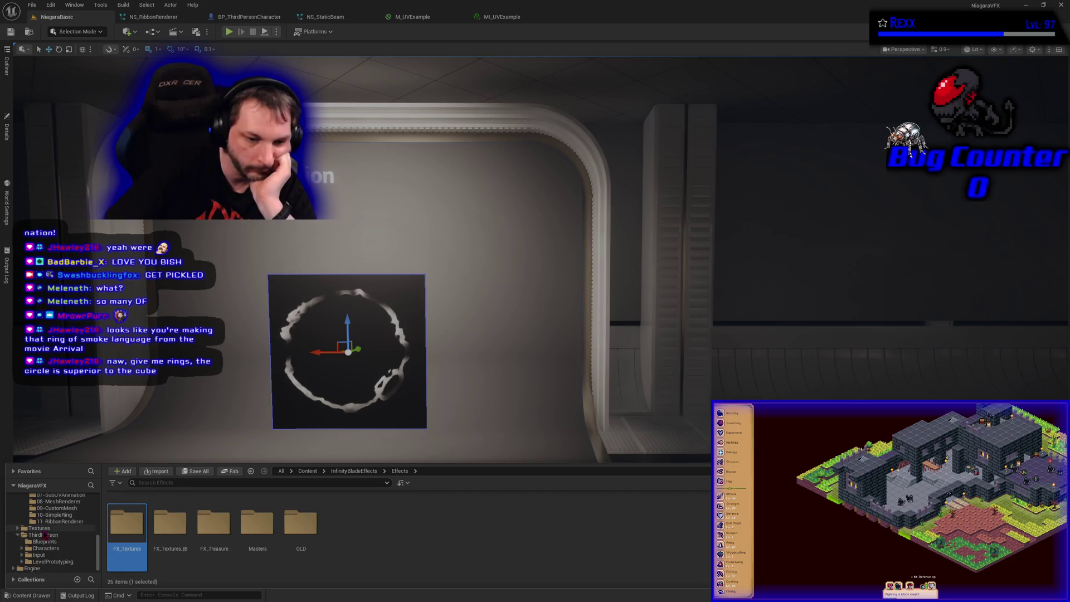
In Textures, rename the FX_Textures folder to InfinityVFX_Textures and open it to view its 19 subfolders
{"action": "left_click", "coordinate": [39, 528]}
{"action": "left_click", "coordinate": [121, 536]}
{"action": "type", "text": "InfinityVFX_"}
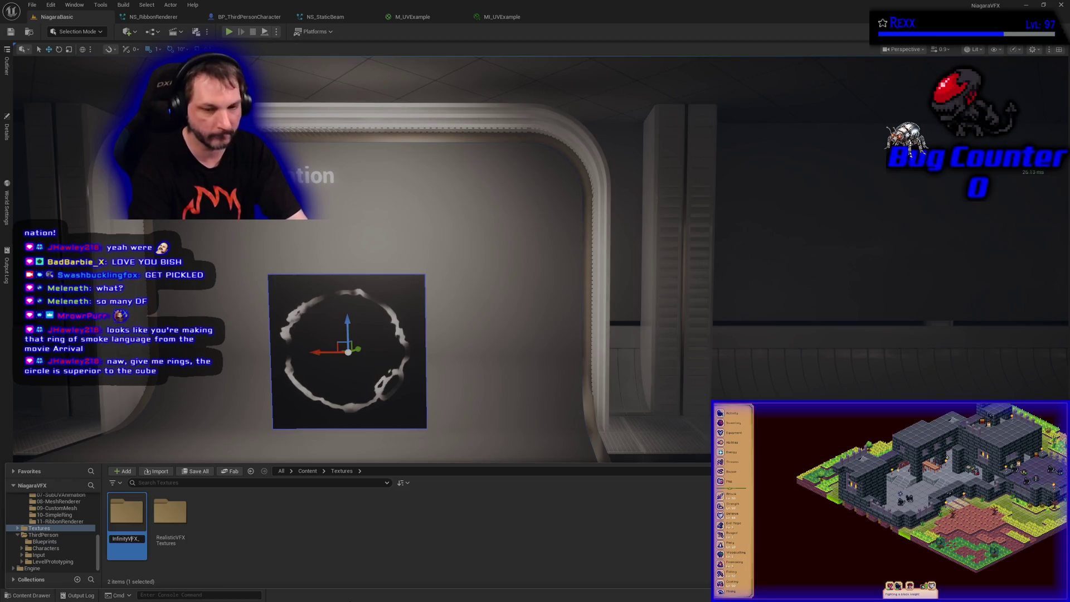
{"action": "key", "text": "Return"}
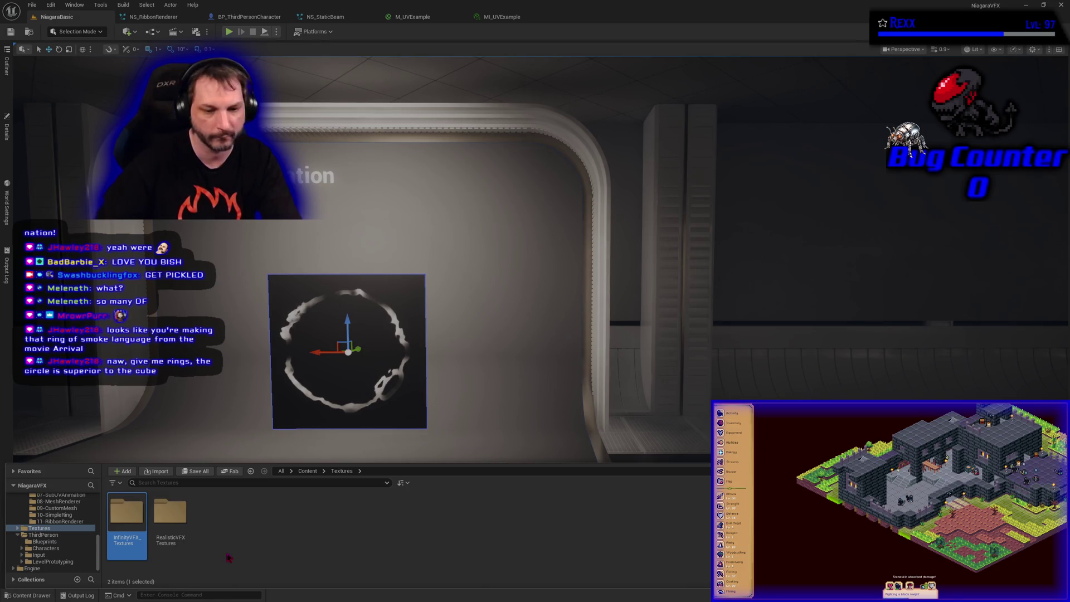
{"action": "double_click", "coordinate": [114, 533]}
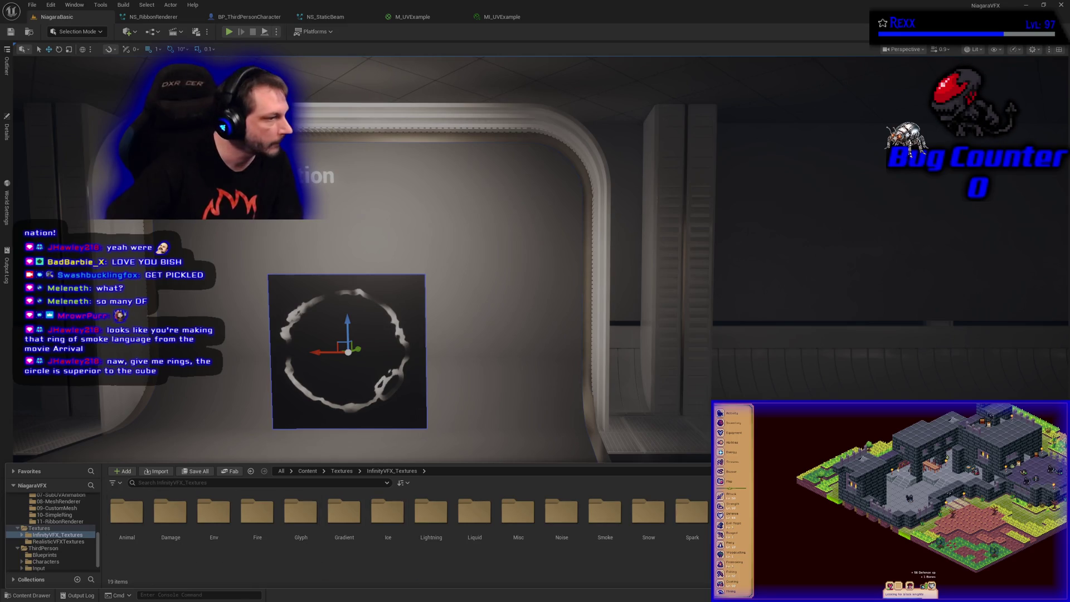
Move FX_Meshes from Infinity Blade Effects to a folder other than Niagara, up to the 246-asset loading prompt
{"action": "scroll", "coordinate": [89, 546], "scroll_direction": "up", "scroll_amount": 10}
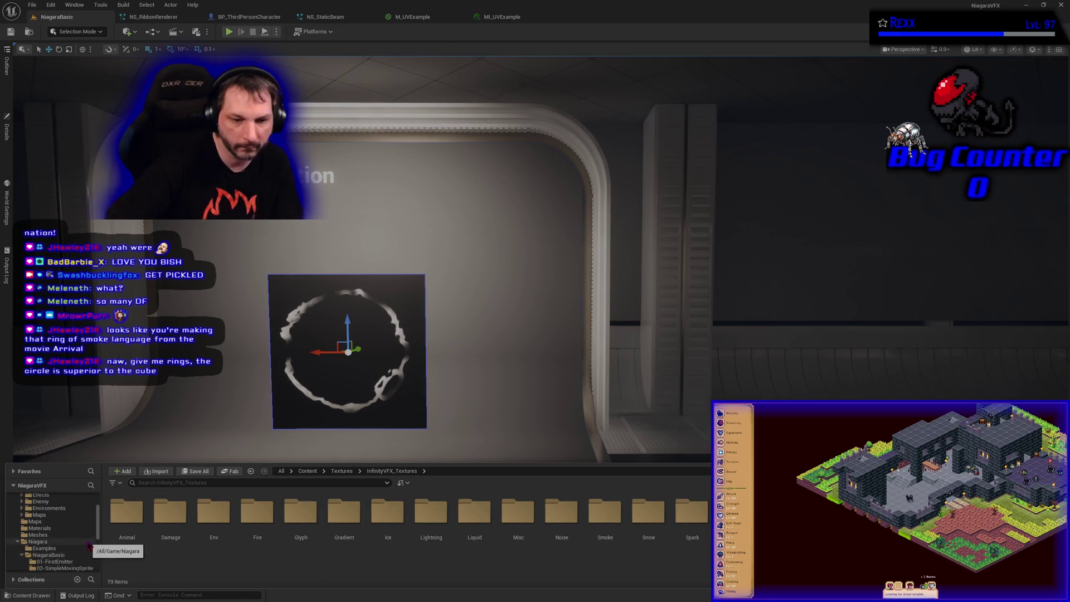
{"action": "scroll", "coordinate": [56, 529], "scroll_direction": "down", "scroll_amount": 2}
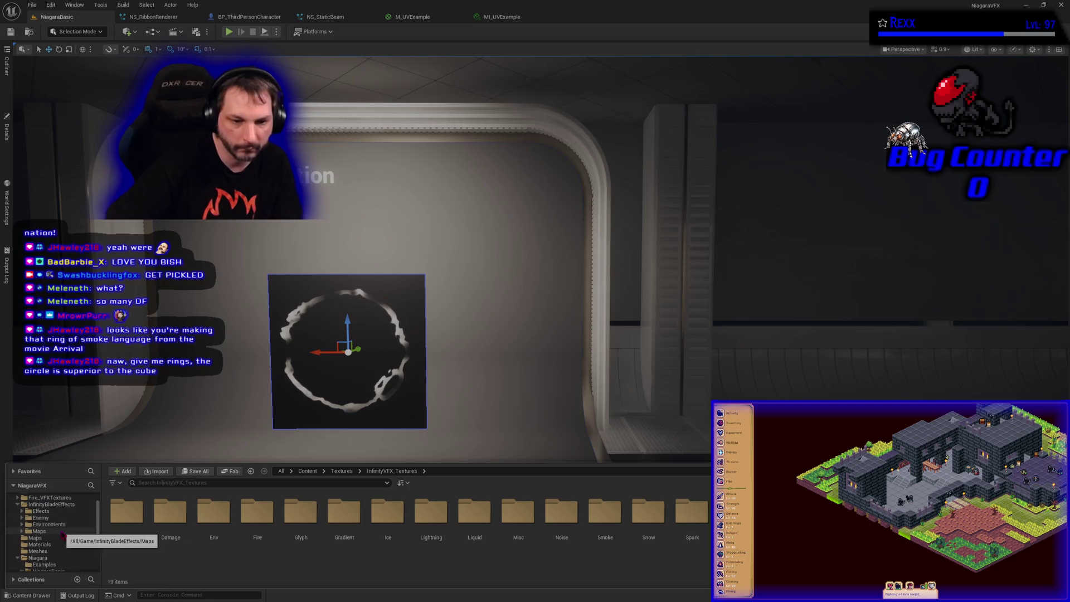
{"action": "left_click", "coordinate": [36, 511]}
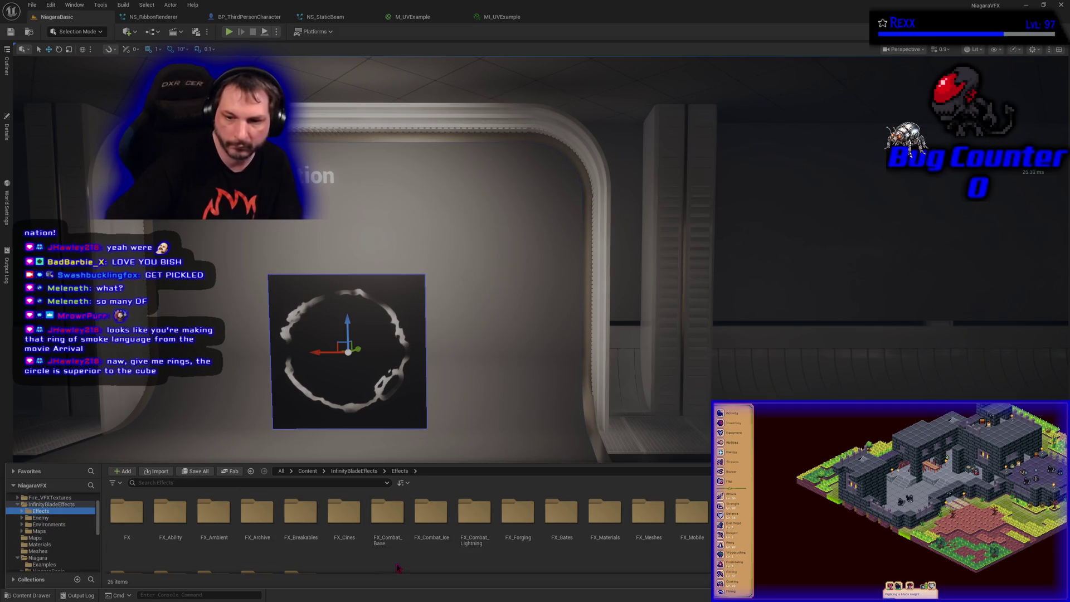
{"action": "left_click", "coordinate": [648, 518]}
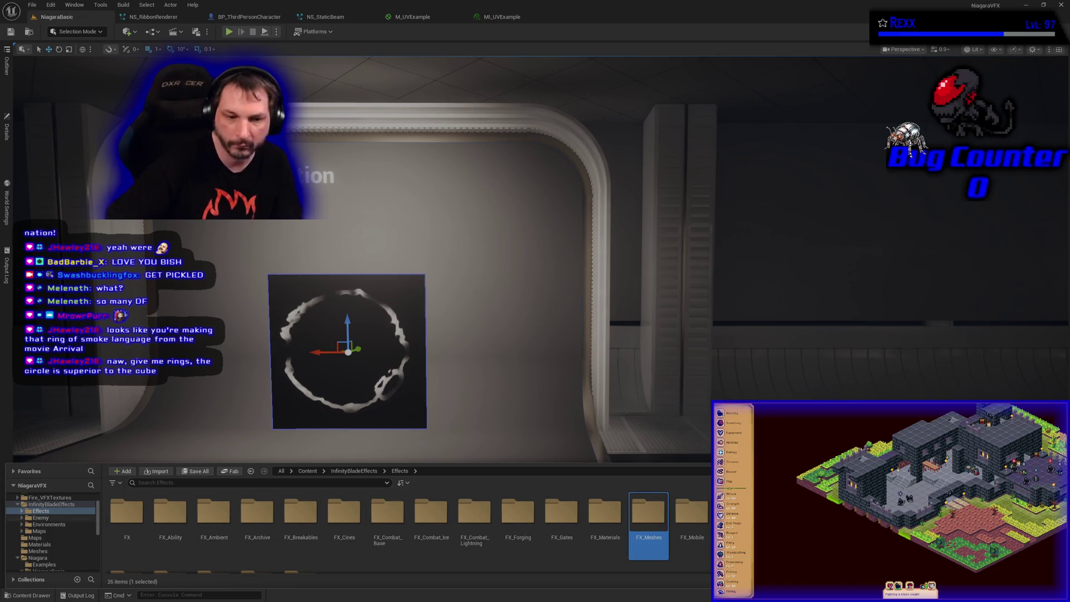
{"action": "mouse_move", "coordinate": [621, 522]}
{"action": "left_mouse_down"}
{"action": "mouse_move", "coordinate": [140, 495]}
{"action": "mouse_move", "coordinate": [34, 552]}
{"action": "mouse_move", "coordinate": [53, 559]}
{"action": "left_mouse_up"}
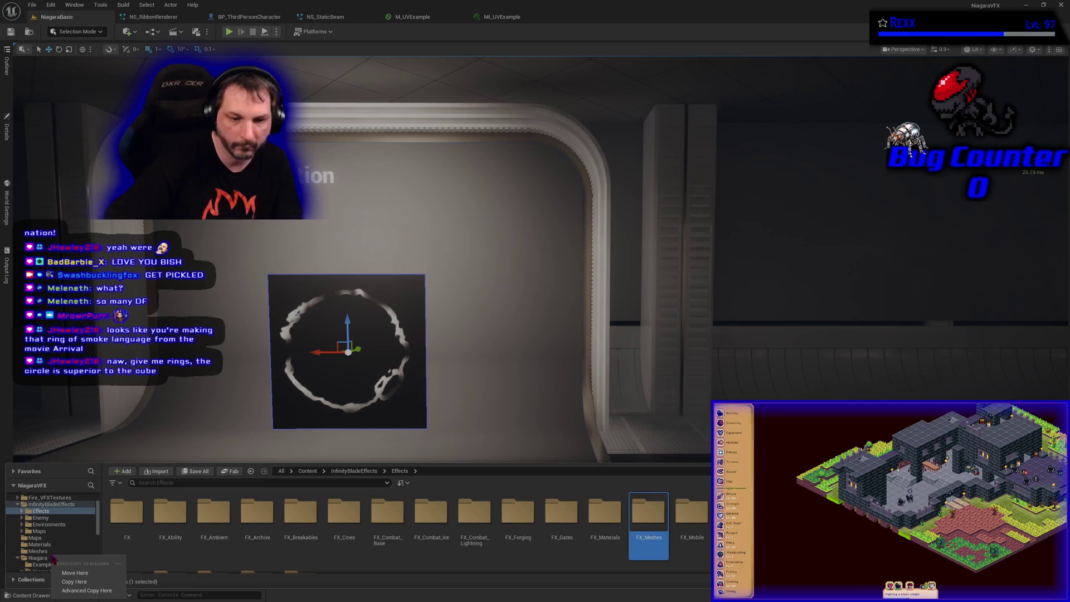
{"action": "left_click", "coordinate": [474, 569]}
{"action": "mouse_move", "coordinate": [654, 538]}
{"action": "left_mouse_down"}
{"action": "mouse_move", "coordinate": [41, 533]}
{"action": "mouse_move", "coordinate": [49, 552]}
{"action": "left_mouse_up"}
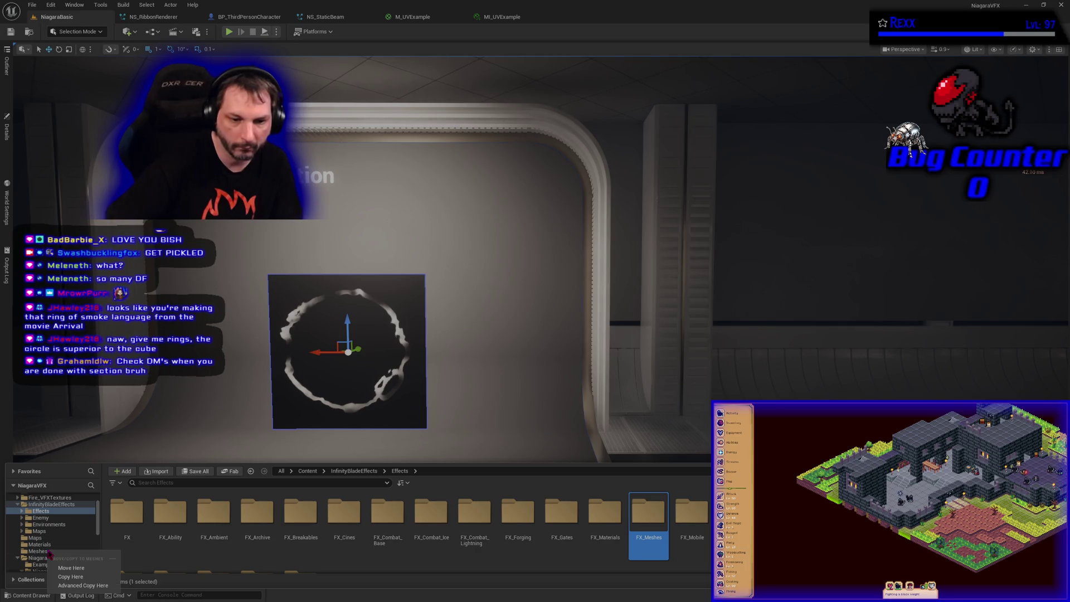
{"action": "left_click", "coordinate": [66, 576]}
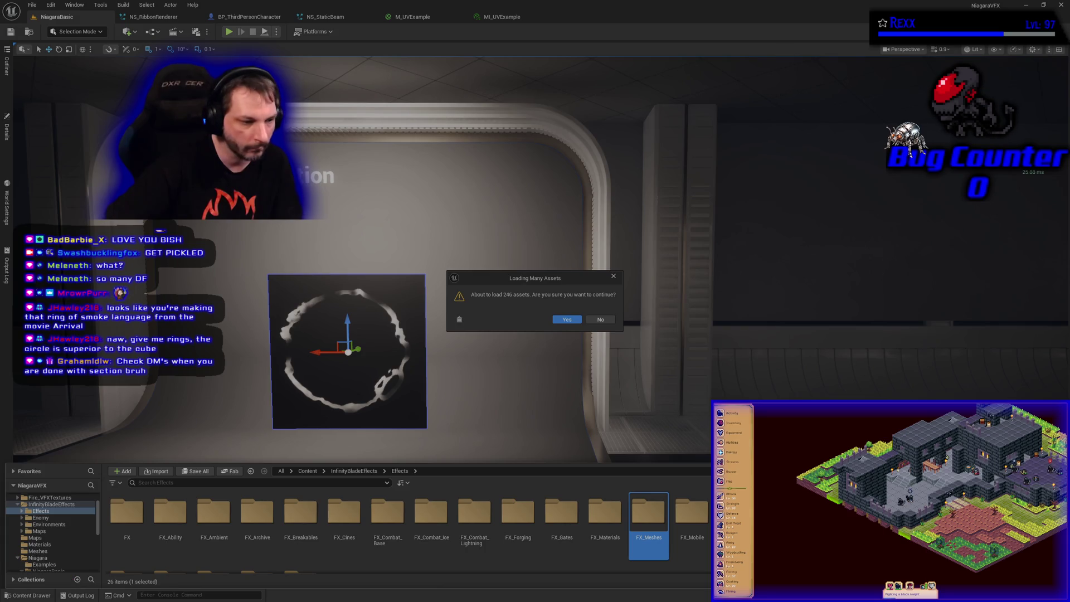
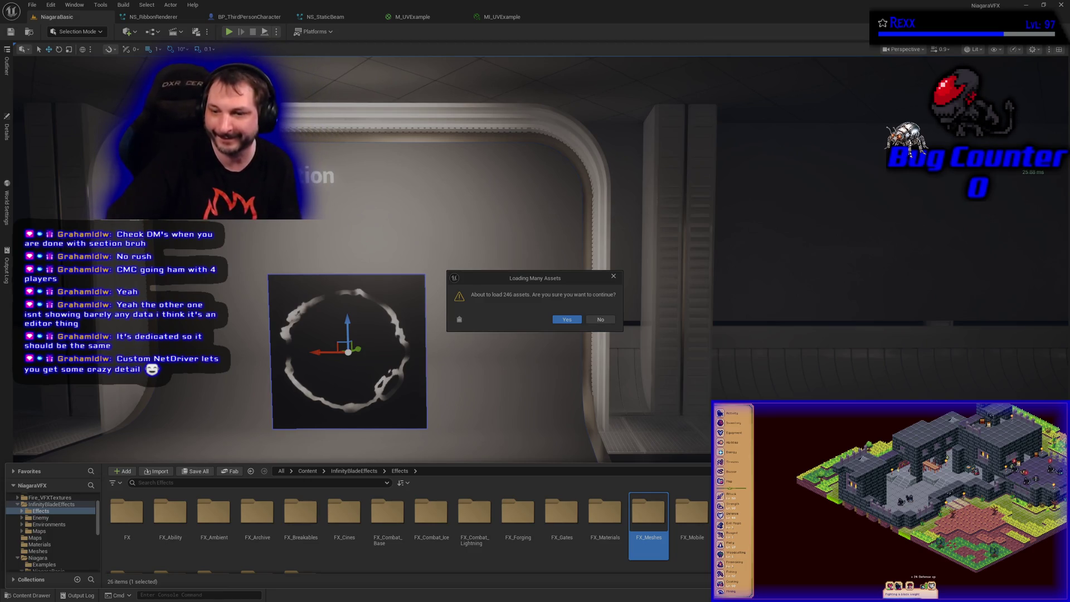
Confirm loading the 246 assets, then browse into the Meshes and FX_Meshes folders
{"action": "left_click", "coordinate": [556, 319]}
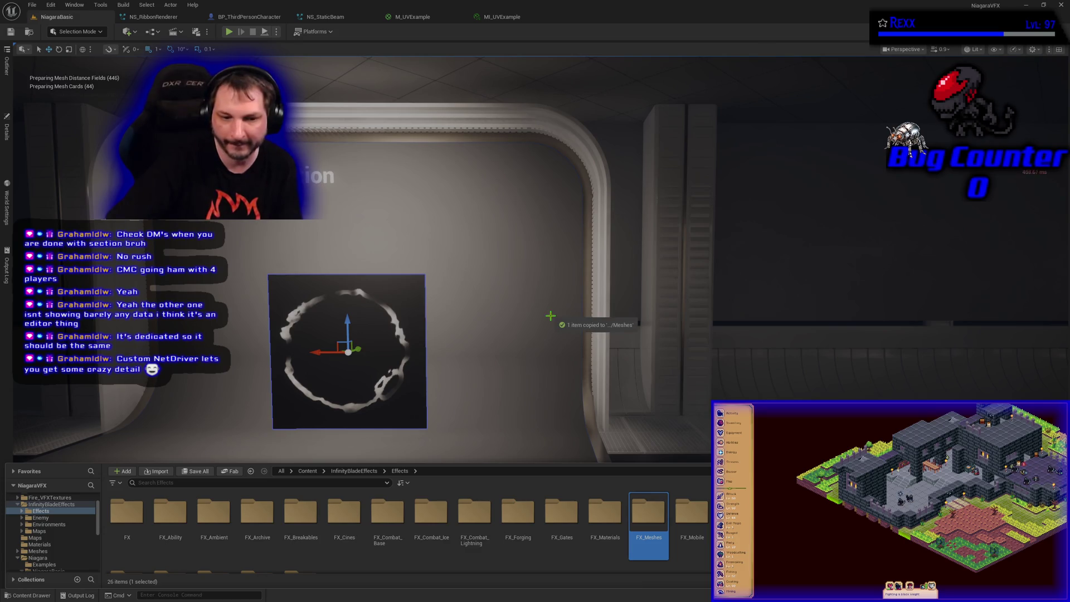
{"action": "left_click", "coordinate": [56, 551]}
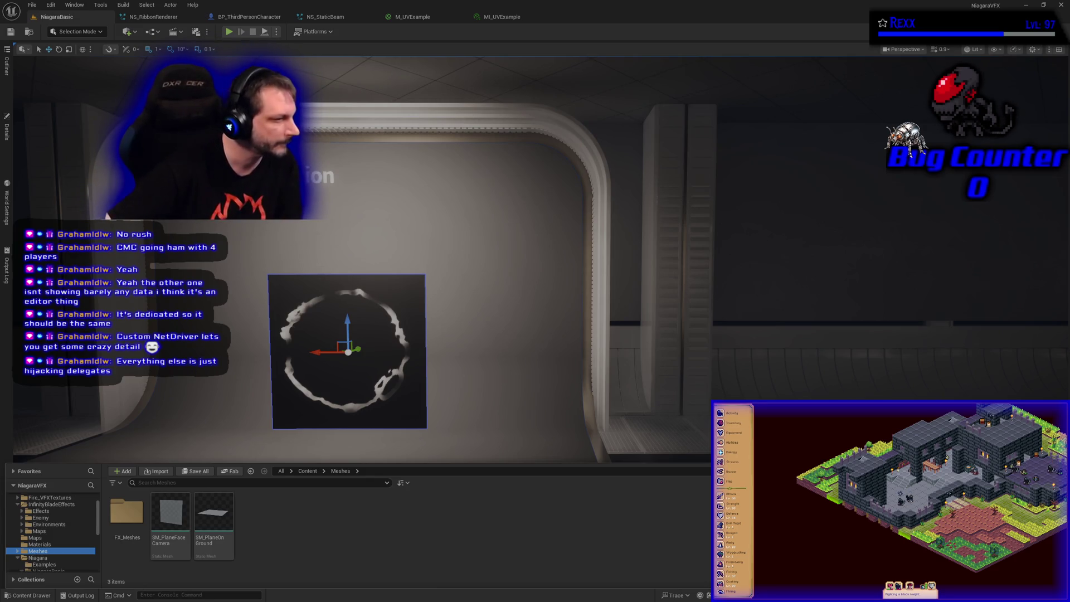
{"action": "double_click", "coordinate": [126, 511]}
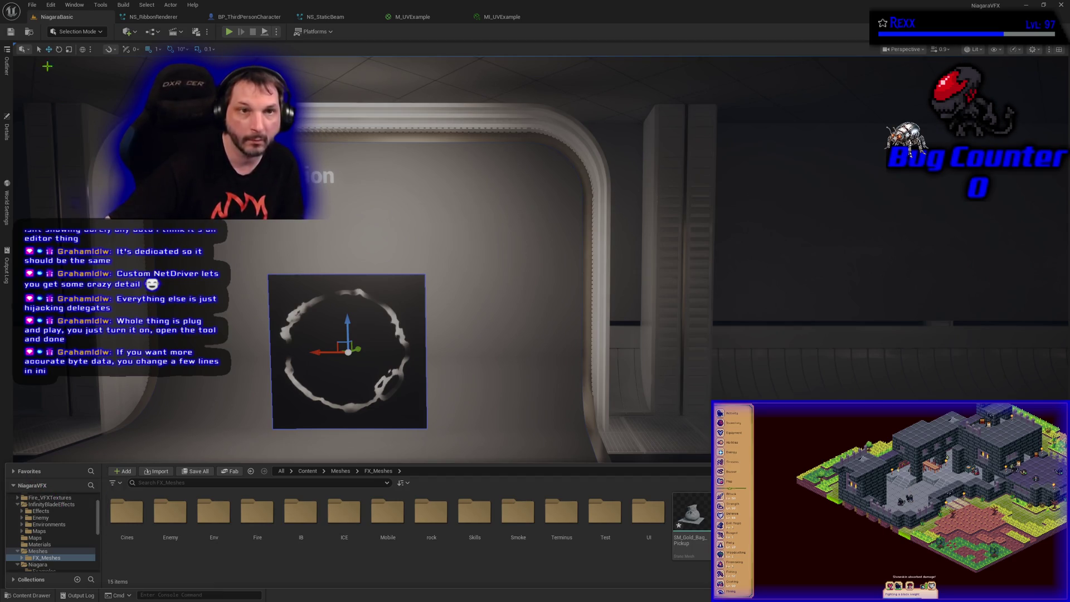
Open the File menu
{"action": "left_click", "coordinate": [32, 5]}
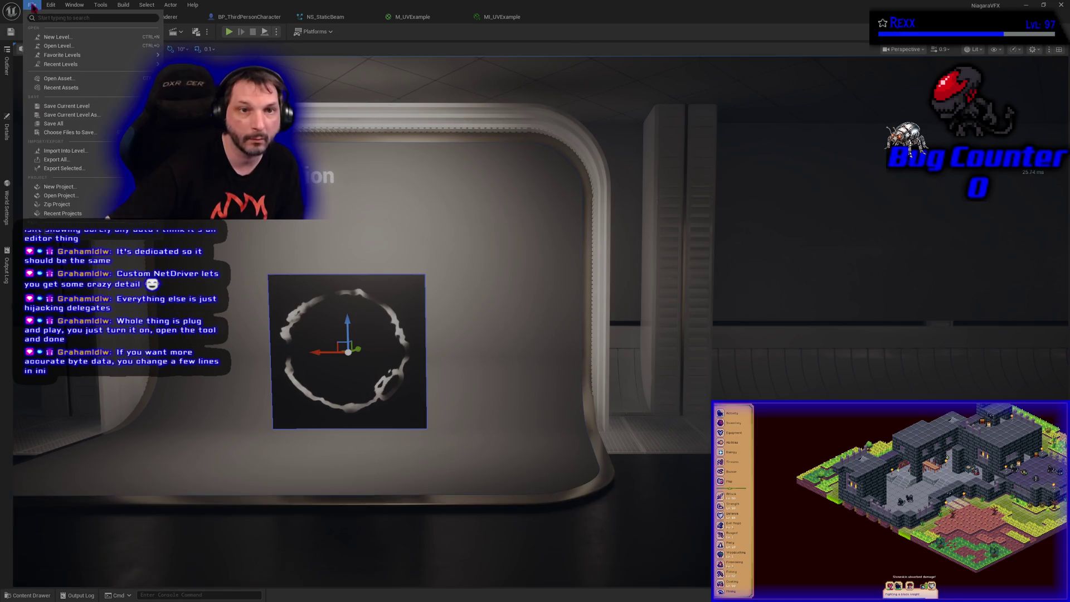
Save all modified assets and reopen the Content Drawer at the top-level Content folder
{"action": "left_click", "coordinate": [54, 123]}
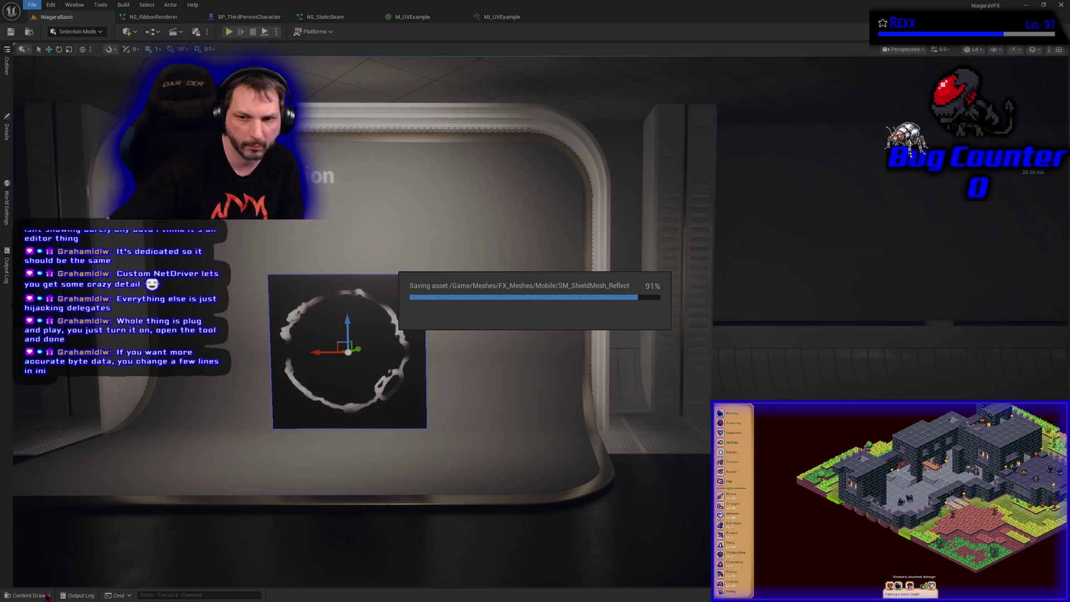
{"action": "left_click", "coordinate": [48, 596]}
{"action": "scroll", "coordinate": [35, 533], "scroll_direction": "up", "scroll_amount": 2}
Reveal the Content folder in File Explorer, close Explorer, then shut down the Unreal editor
{"action": "left_click", "coordinate": [34, 504]}
{"action": "right_click", "coordinate": [34, 505]}
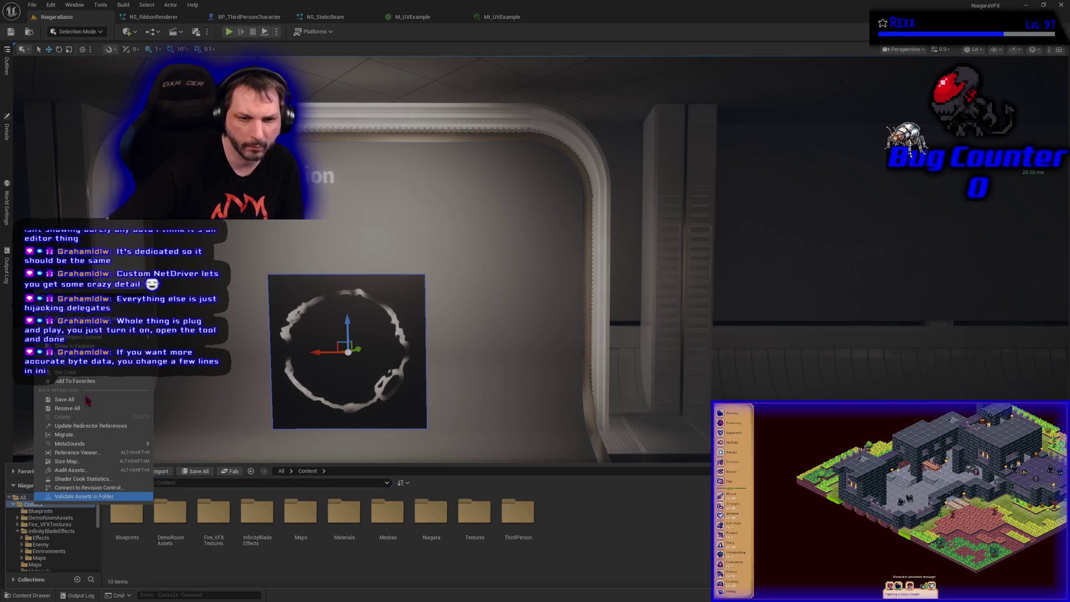
{"action": "left_click", "coordinate": [85, 346]}
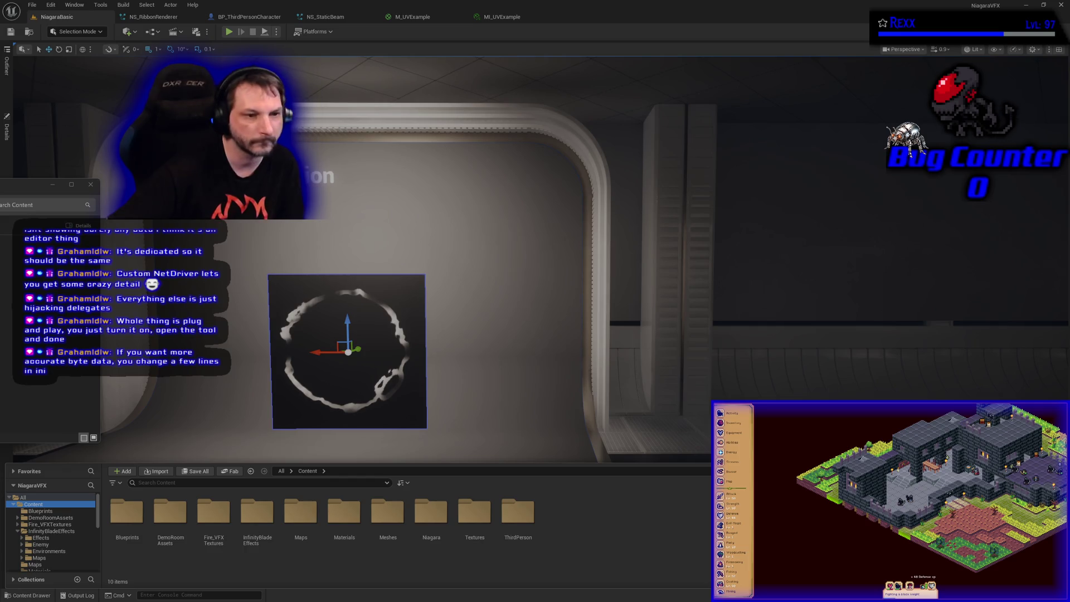
{"action": "key", "text": "alt+F4"}
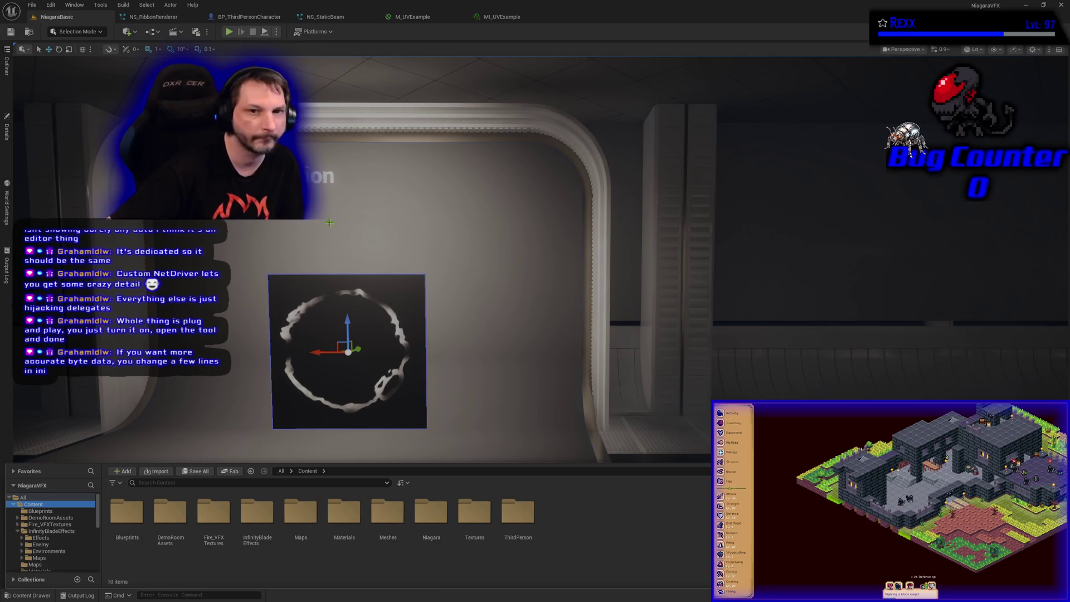
{"action": "left_click", "coordinate": [1060, 5]}
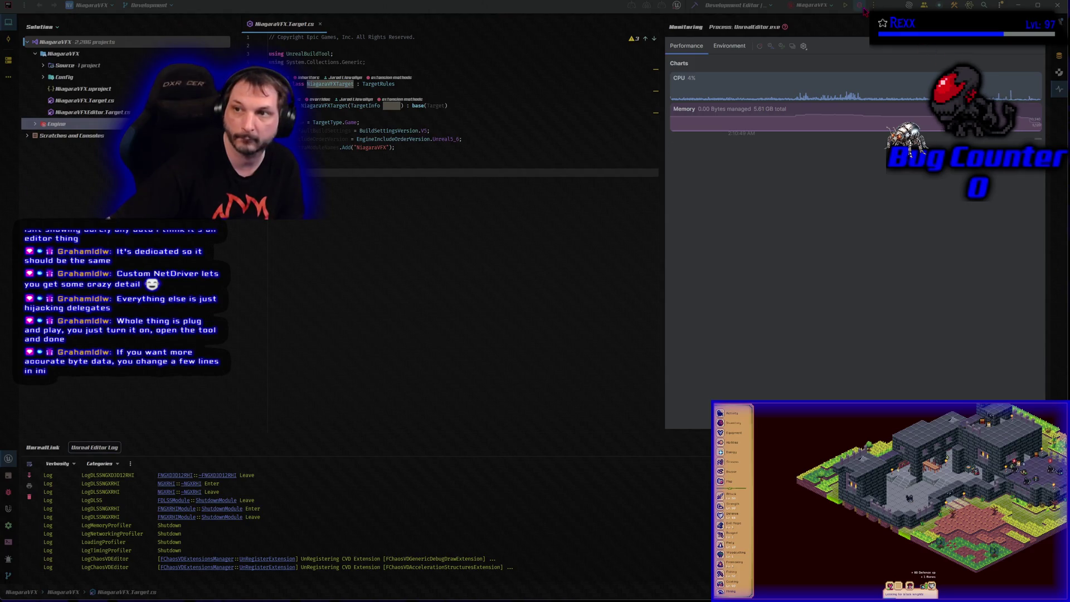
Build the NiagaraVFX project from Rider's toolbar
{"action": "left_click", "coordinate": [859, 5]}
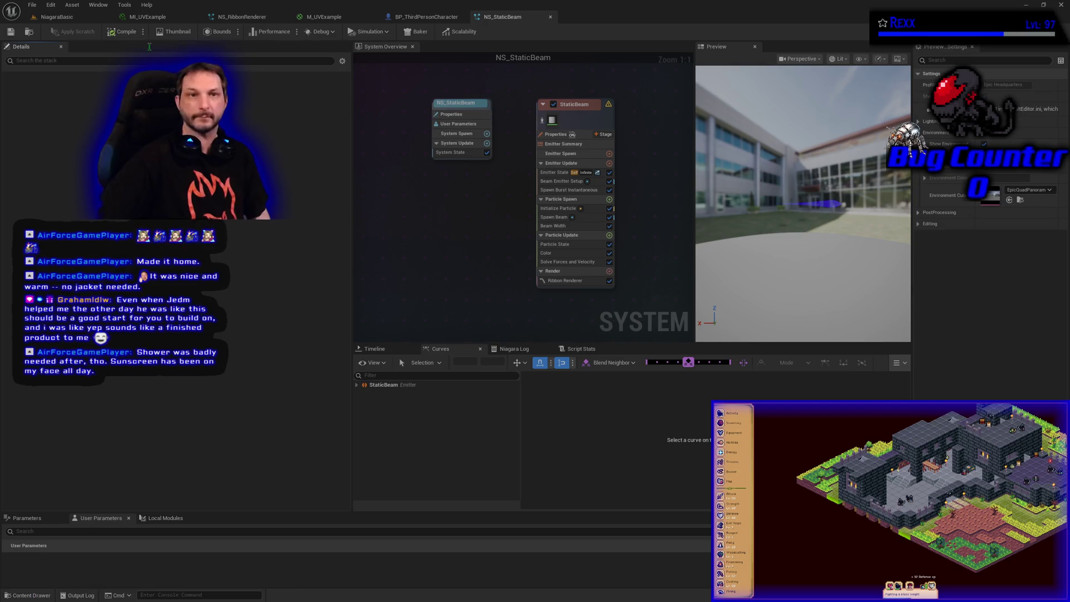
Close all open asset editor tabs, ending with the M_UVExample material editor
{"action": "right_click", "coordinate": [150, 16]}
{"action": "left_click", "coordinate": [170, 43]}
{"action": "right_click", "coordinate": [151, 17]}
{"action": "left_click", "coordinate": [171, 43]}
{"action": "right_click", "coordinate": [155, 18]}
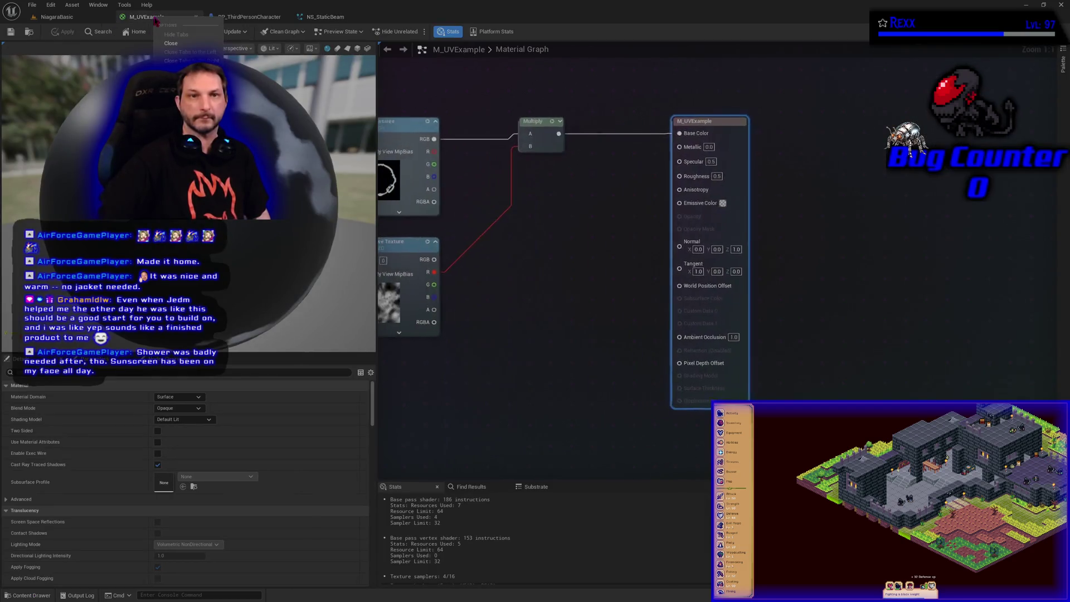
{"action": "left_click", "coordinate": [189, 60]}
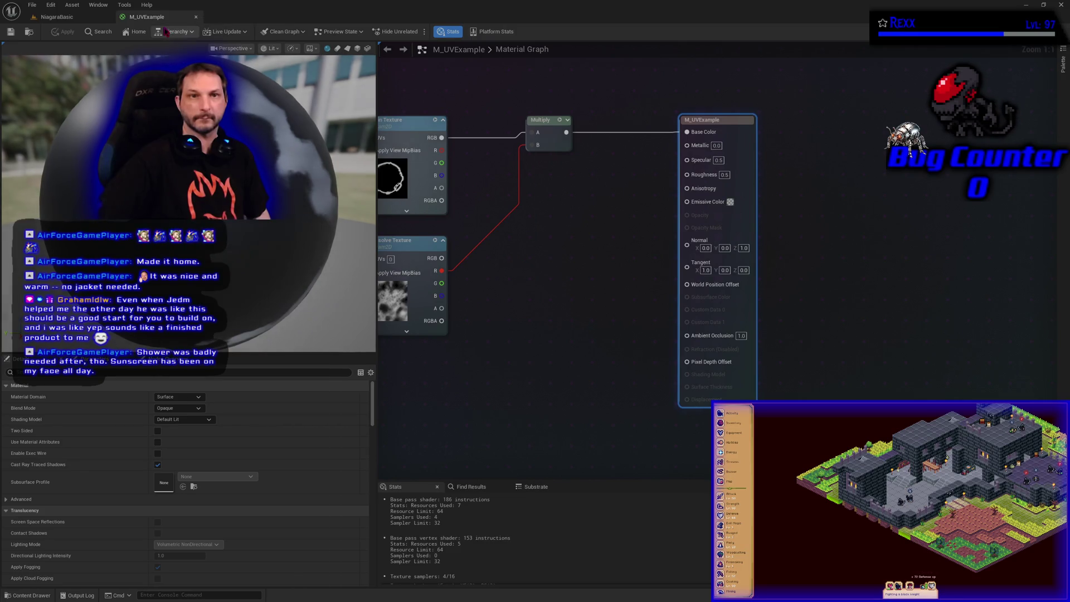
{"action": "left_click", "coordinate": [196, 17]}
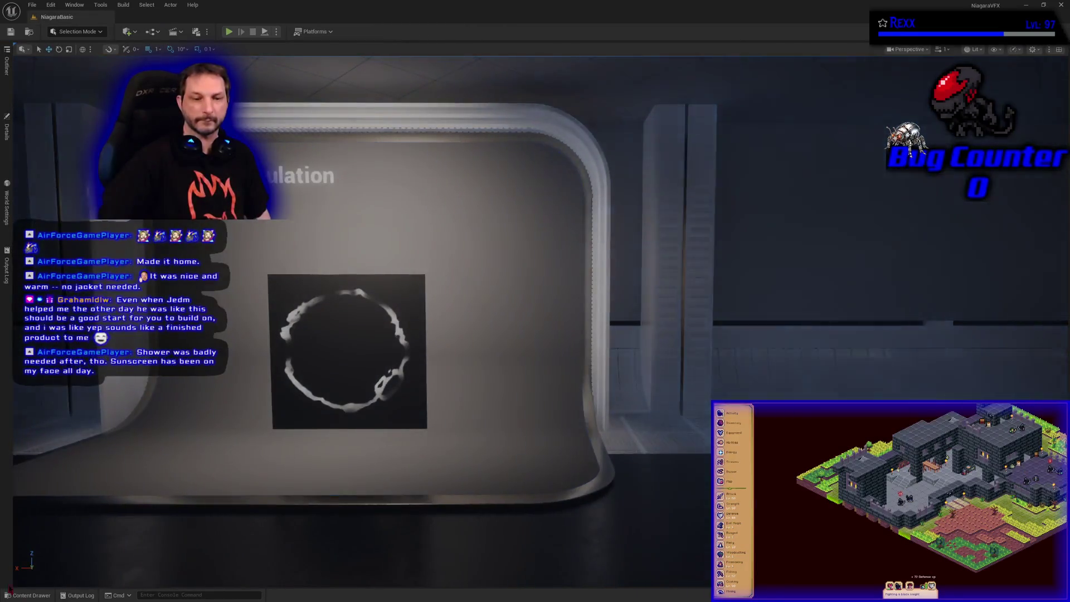
Show the 9 items of the Materials folder in the Content Drawer
{"action": "left_click", "coordinate": [23, 595]}
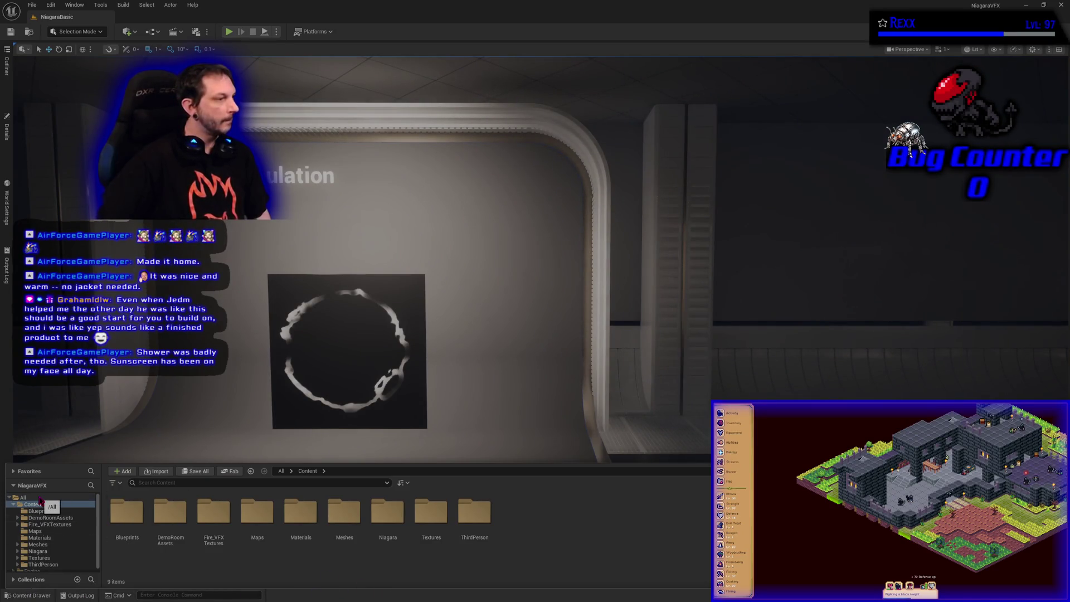
{"action": "left_click", "coordinate": [39, 537]}
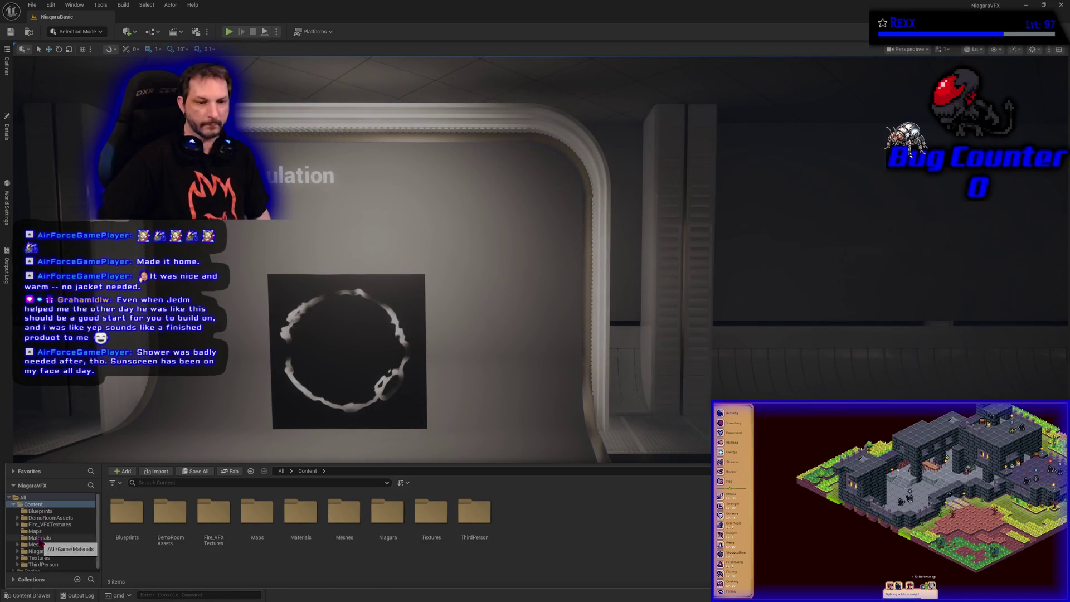
{"action": "right_click", "coordinate": [479, 554]}
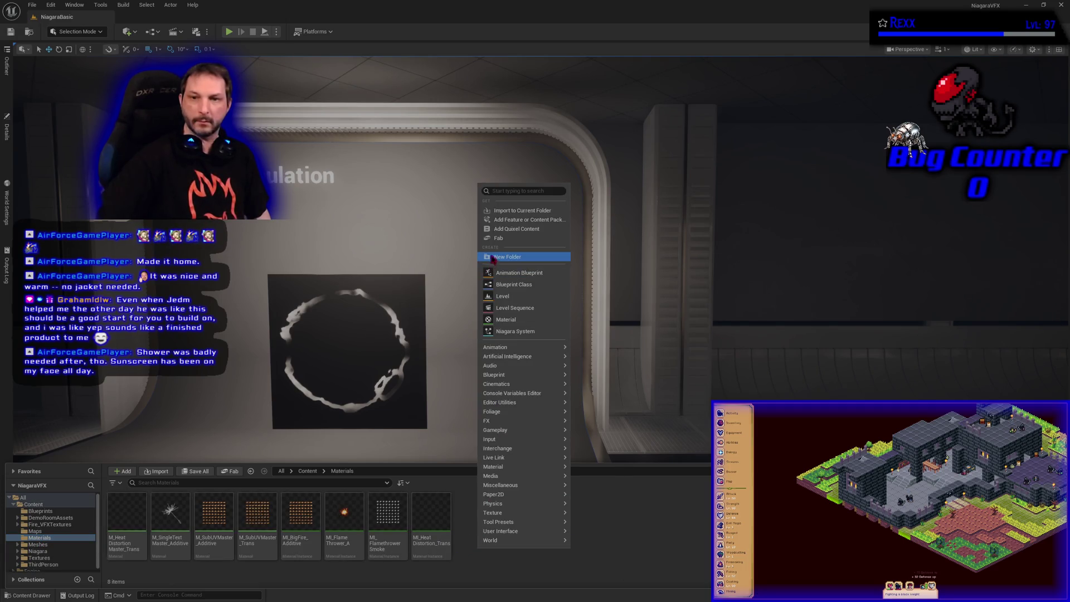
Add a new Material asset in the Materials folder, named M_PanDistortMaster
{"action": "left_click", "coordinate": [524, 319]}
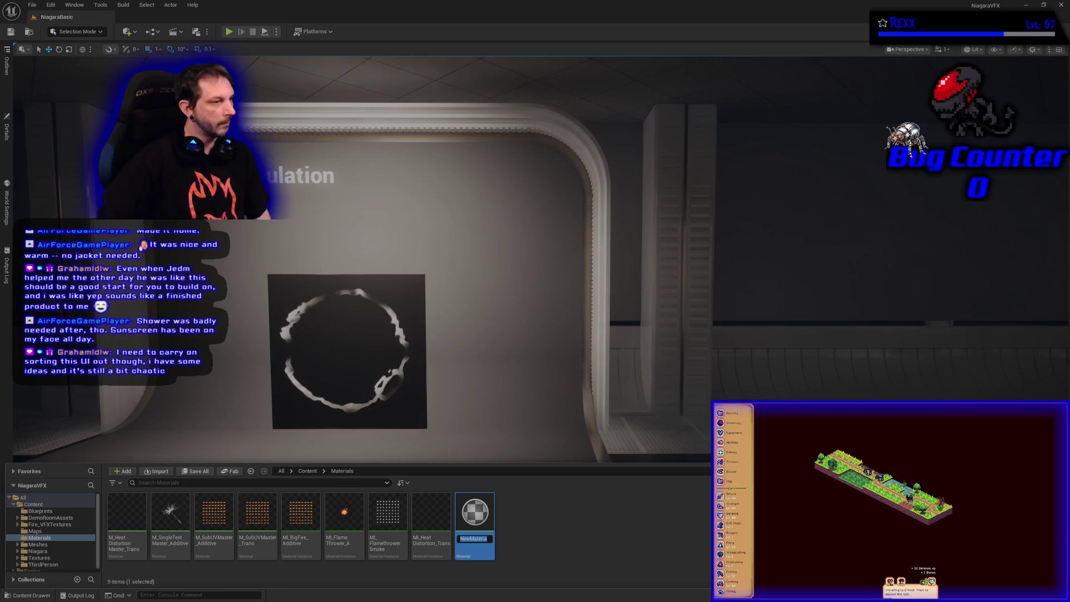
{"action": "left_click", "coordinate": [469, 538]}
{"action": "key", "text": "ctrl+a"}
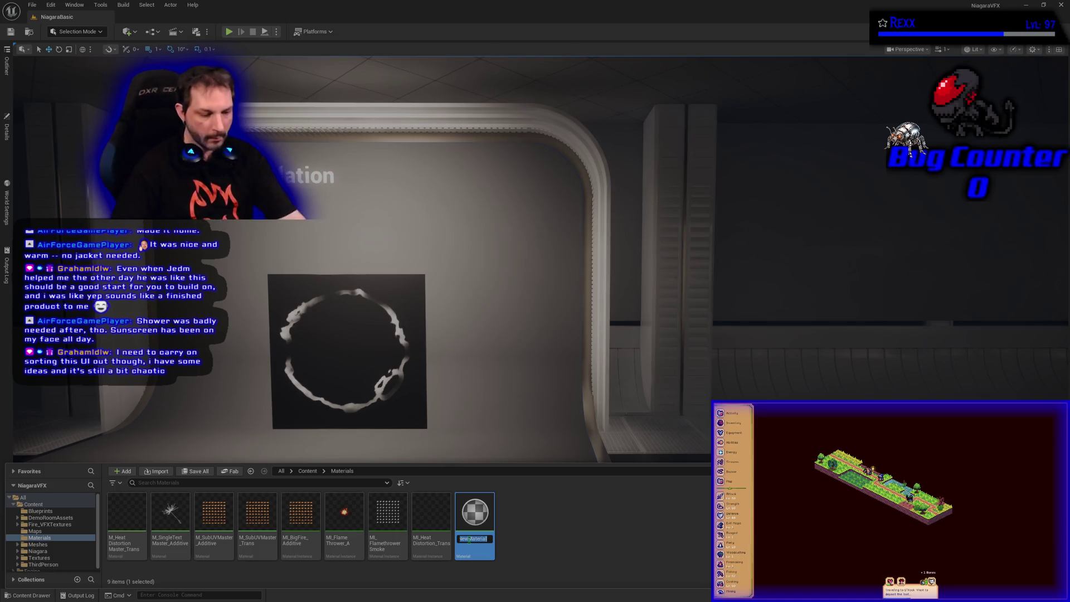
{"action": "type", "text": "M_Flam"}
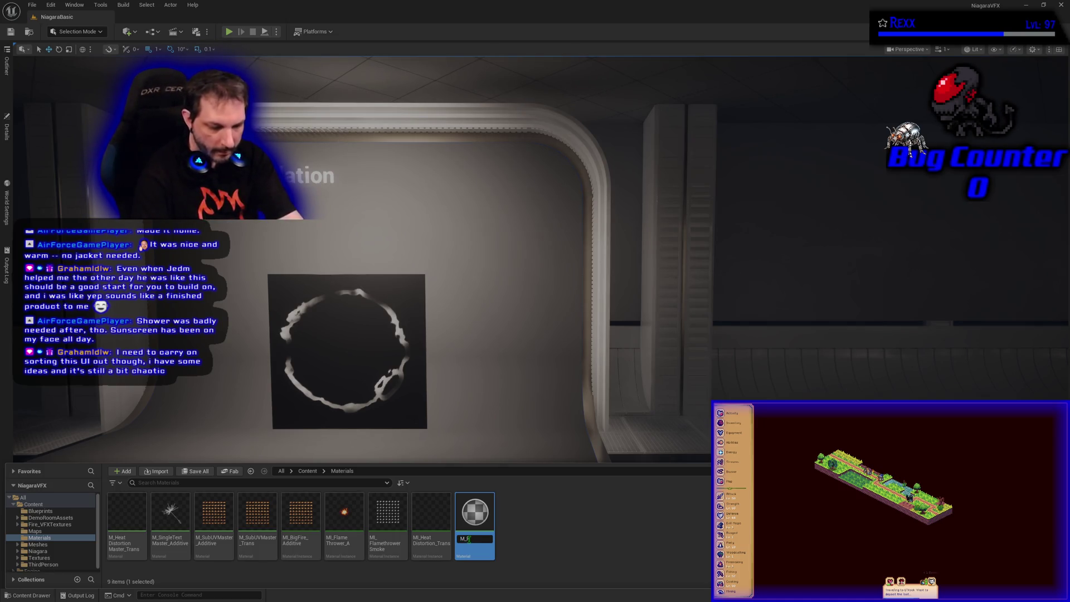
{"action": "key", "text": "BackSpace"}
{"action": "key", "text": "BackSpace"}
{"action": "key", "text": "BackSpace"}
{"action": "type", "text": "PanDistortMaster"}
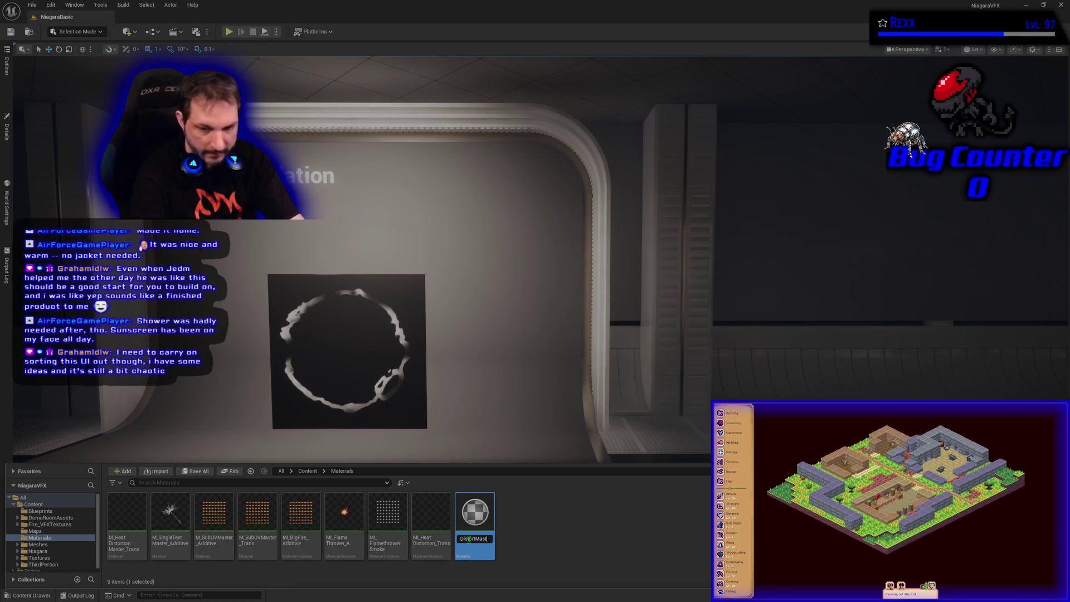
{"action": "key", "text": "Return"}
Open M_PanDistortMaster and dock its material editor tab beside NiagaraBasic
{"action": "double_click", "coordinate": [170, 523]}
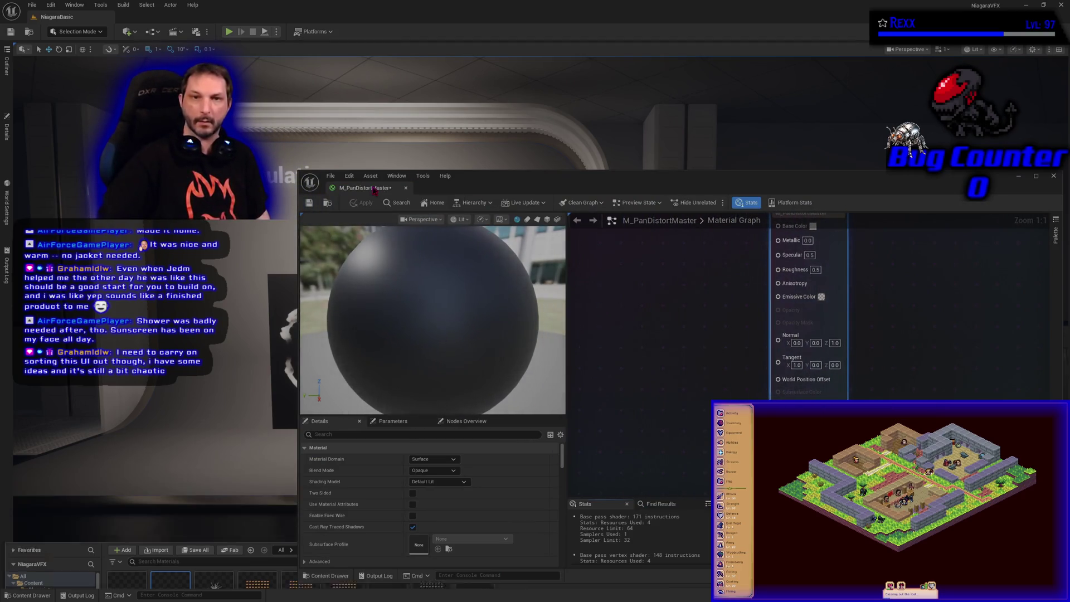
{"action": "left_click_drag", "start_coordinate": [362, 188], "coordinate": [156, 16]}
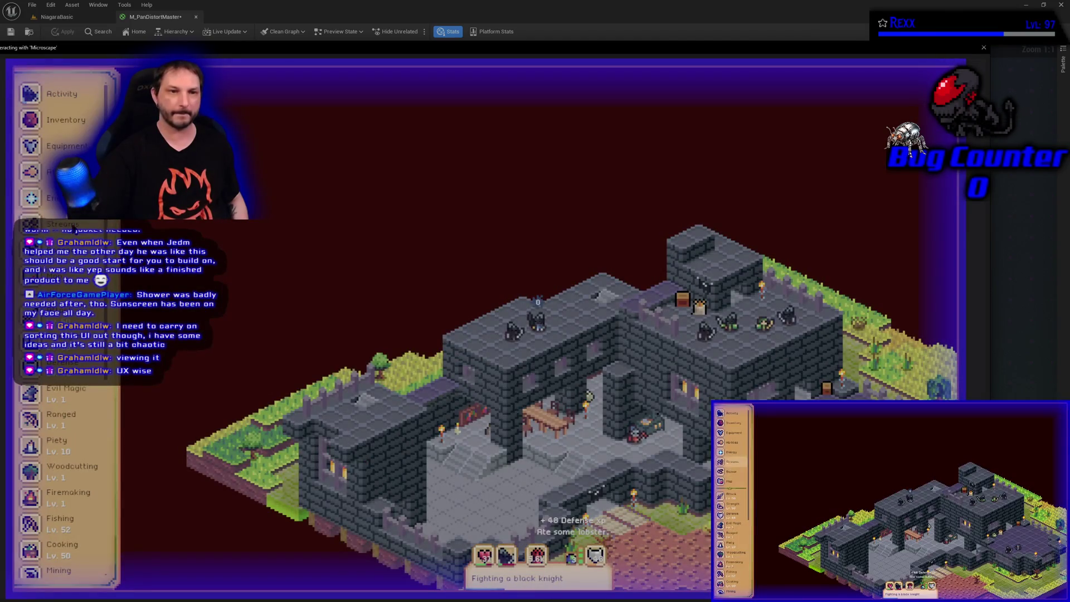
Browse Microscape's Activity & Loot panel and Defense guidebook, then return to the editor
{"action": "left_click", "coordinate": [61, 224]}
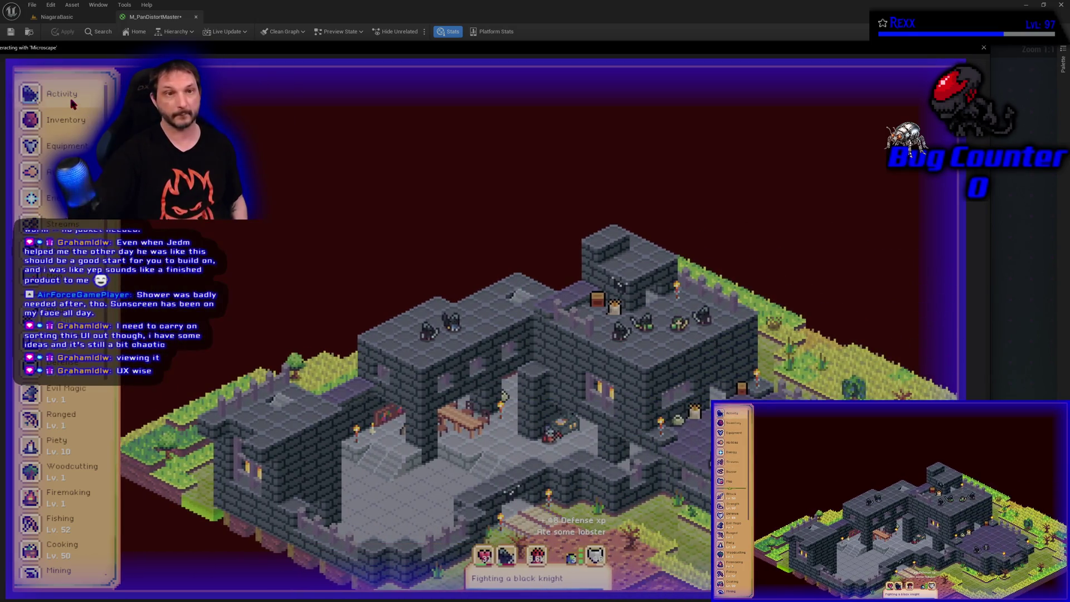
{"action": "left_click", "coordinate": [69, 95]}
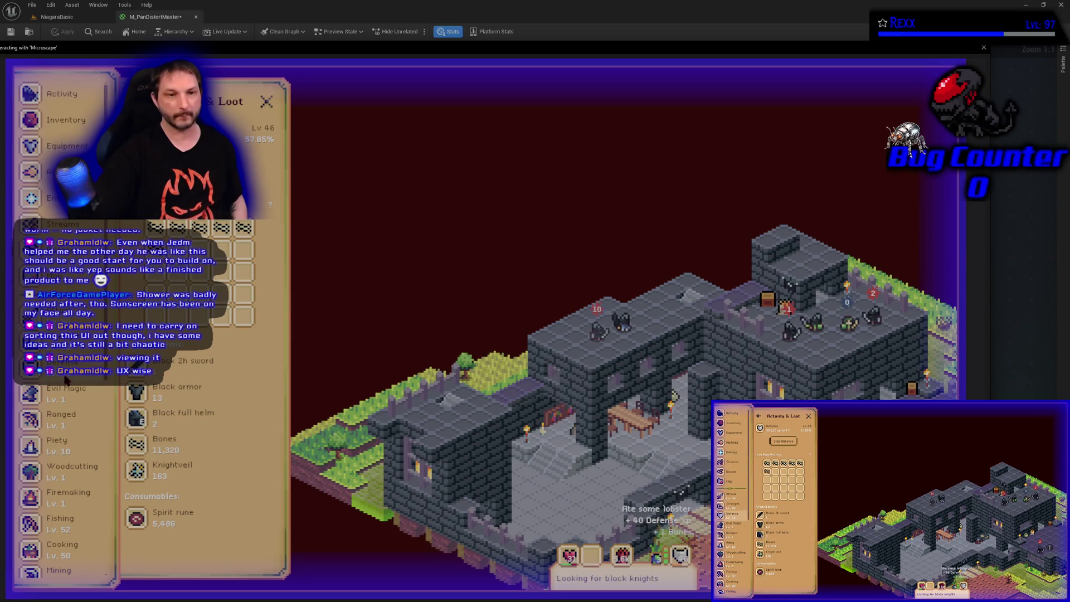
{"action": "left_click", "coordinate": [270, 205]}
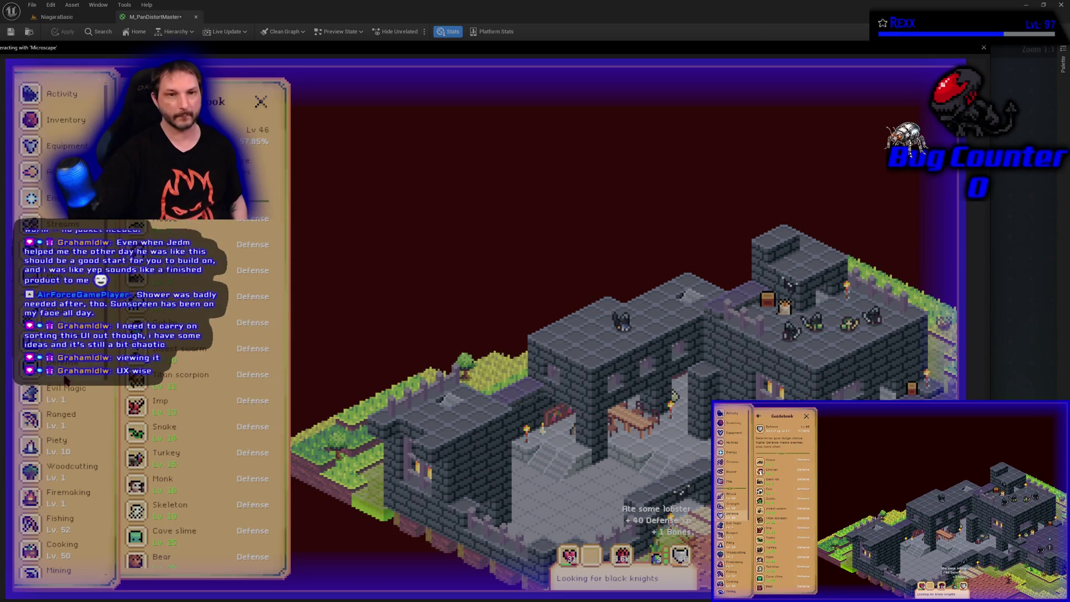
{"action": "left_click", "coordinate": [69, 94]}
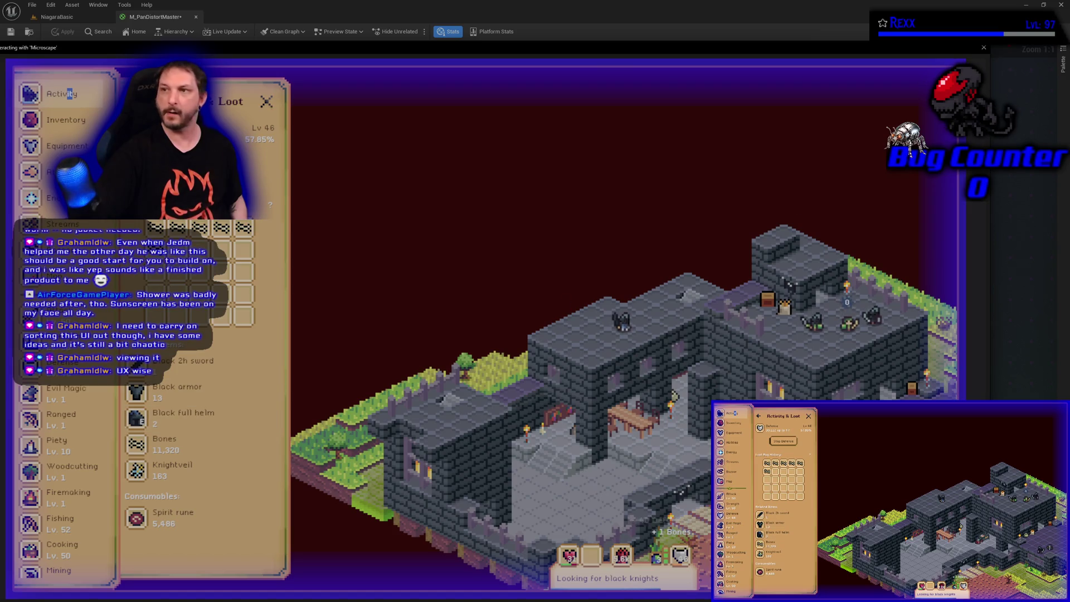
{"action": "key", "text": "alt+Tab"}
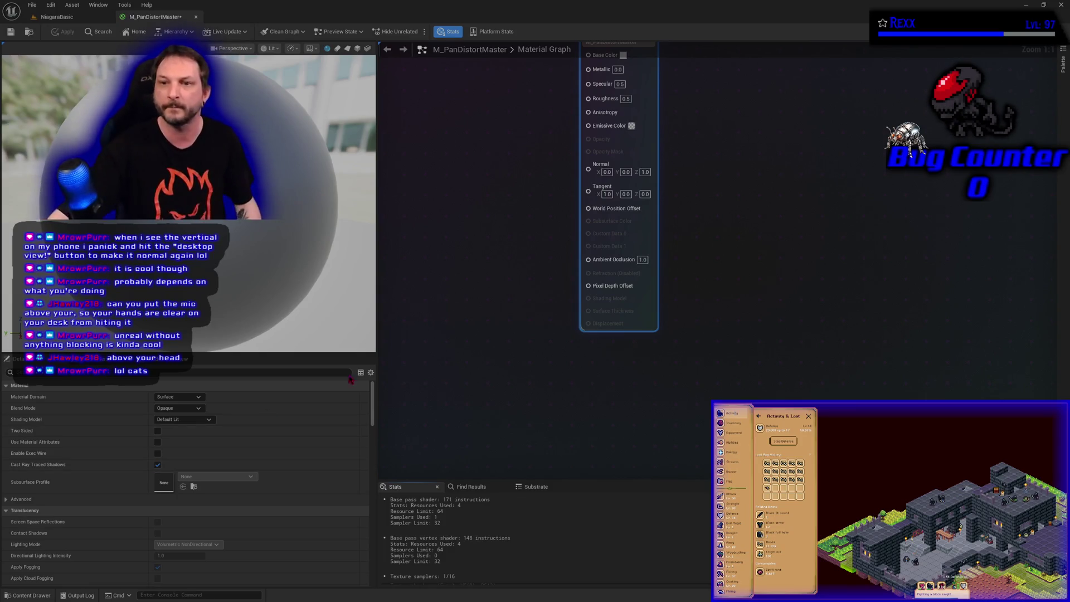
Centre M_PanDistortMaster's output node in the graph with Home
{"action": "key", "text": "Home"}
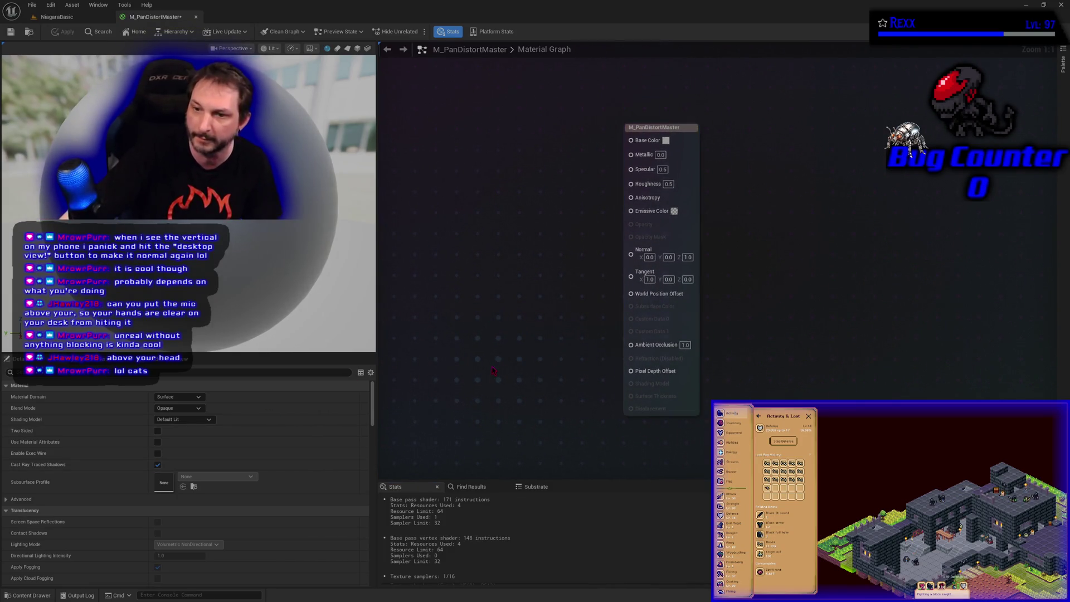